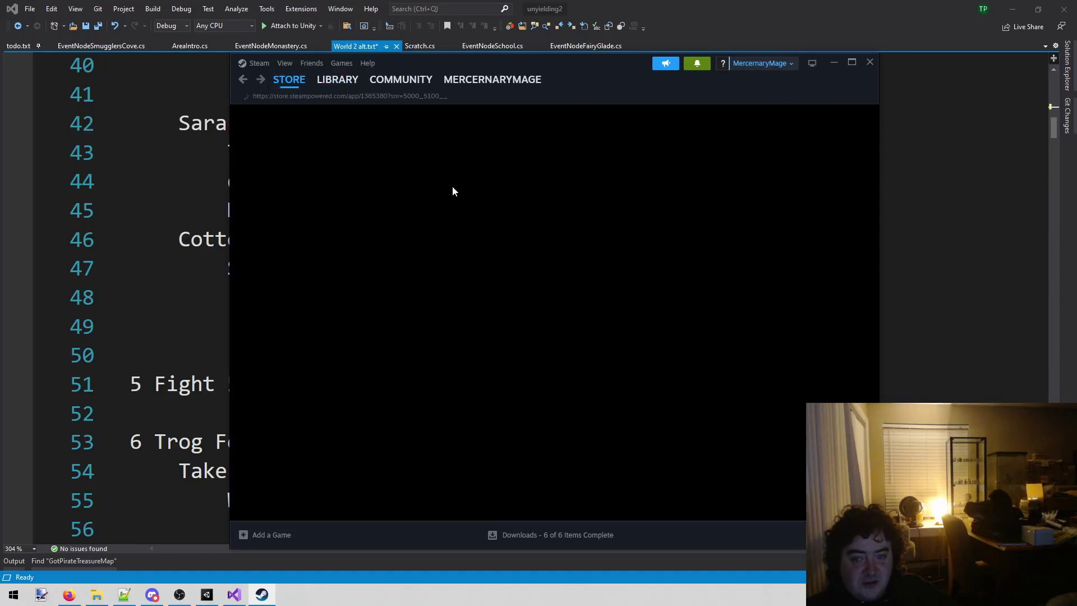
# - Scroll down to the Across the Obelisk bundles and open the Necropolis of The Damned DLC page
pyautogui.scroll(-5, 611, 311)
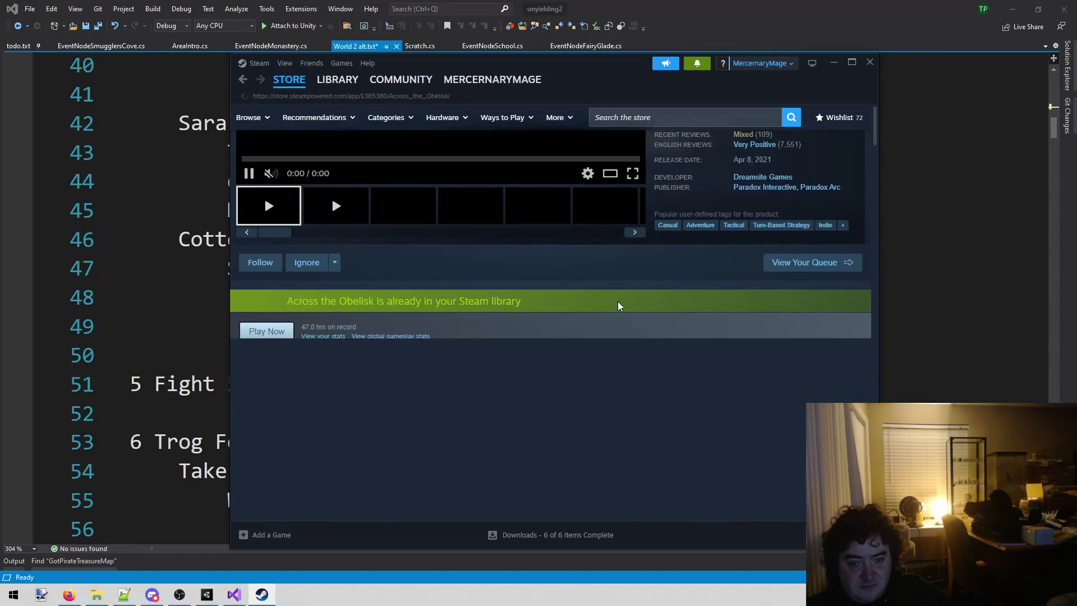
pyautogui.scroll(-8, 618, 306)
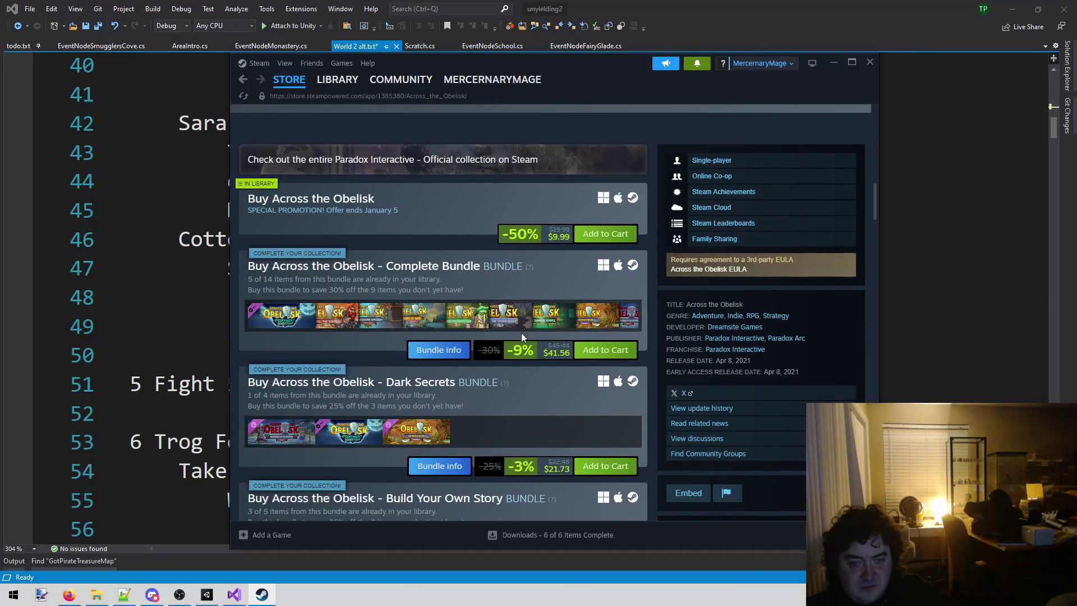
pyautogui.scroll(-2, 374, 403)
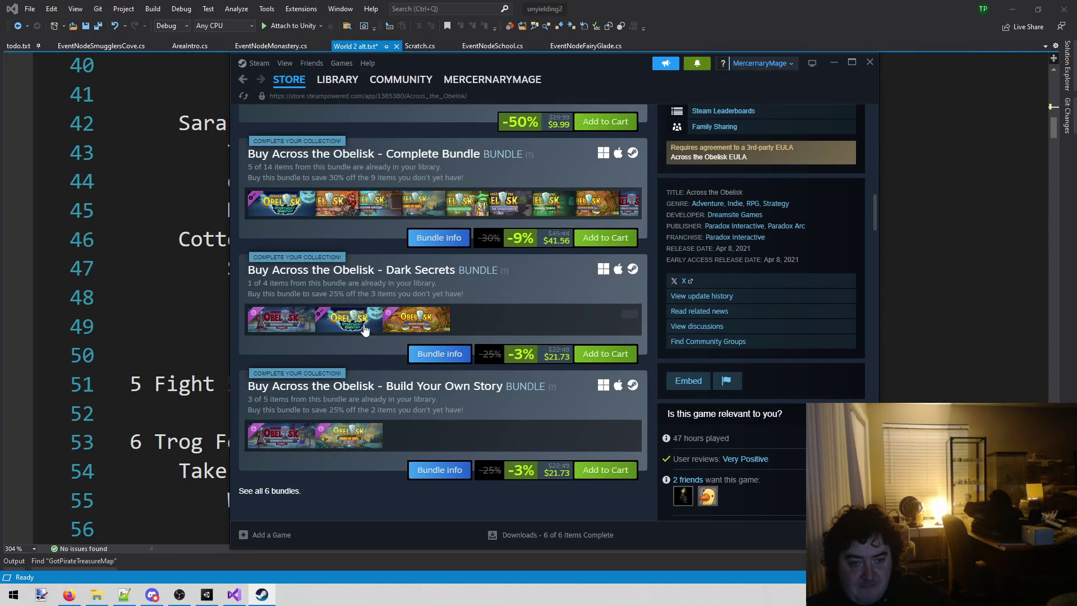
pyautogui.moveTo(356, 333)
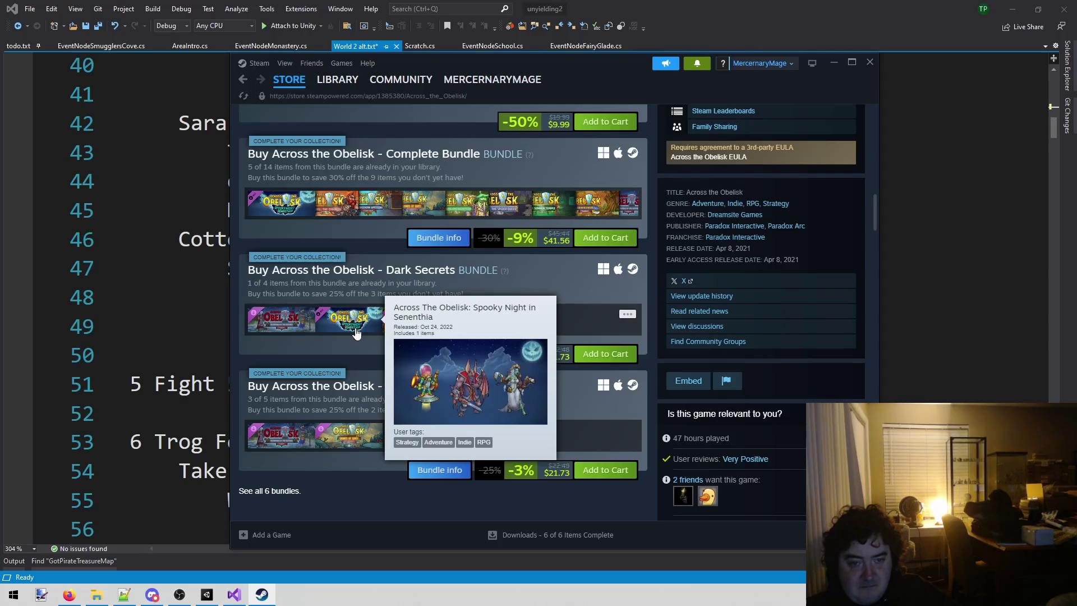
pyautogui.moveTo(426, 333)
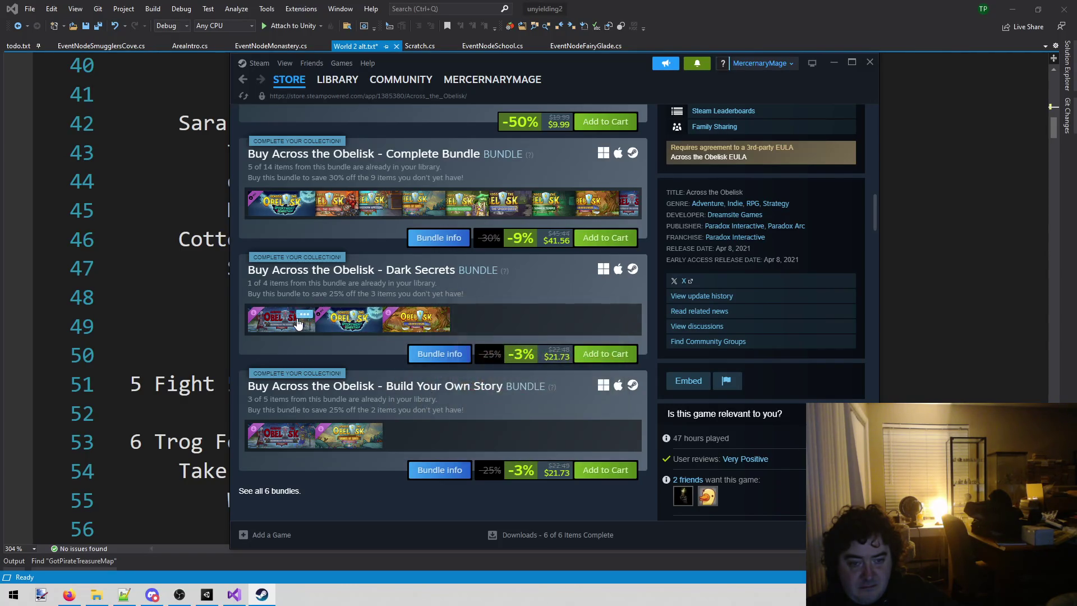
pyautogui.moveTo(298, 323)
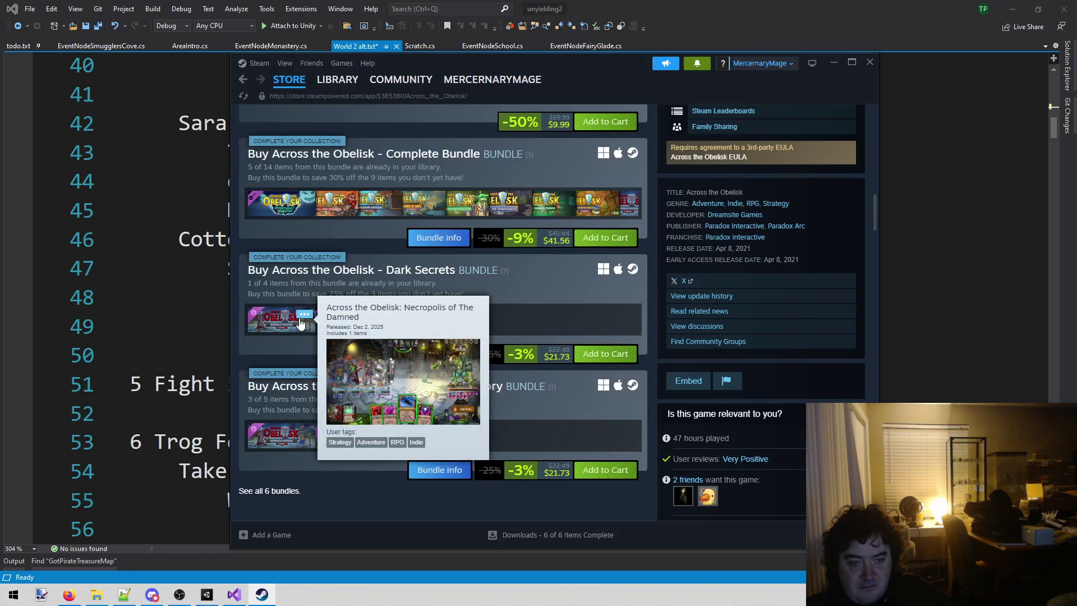
pyautogui.click(299, 317)
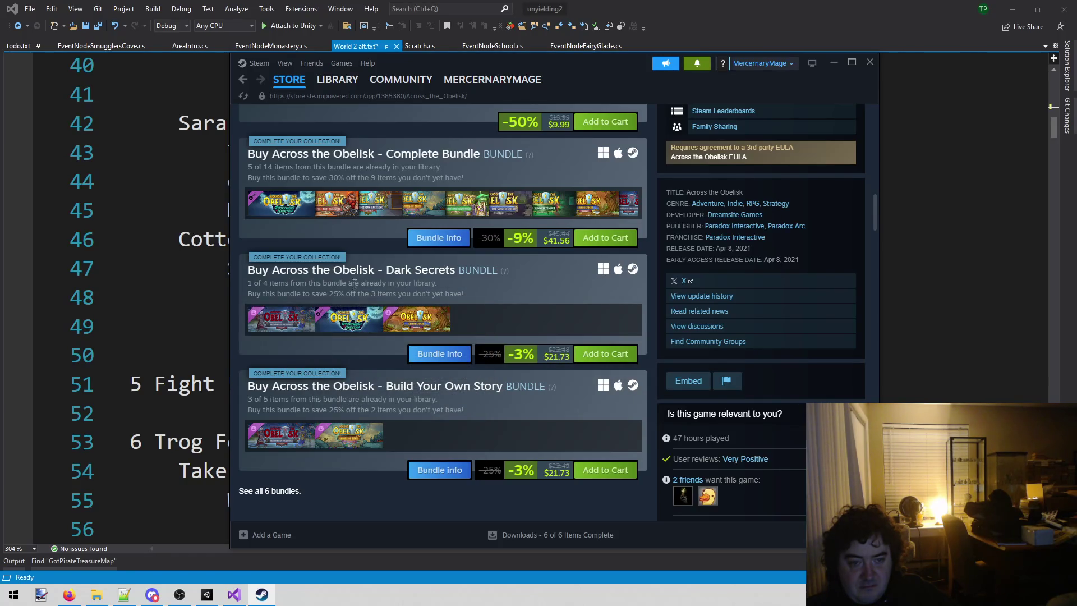
pyautogui.click(279, 323)
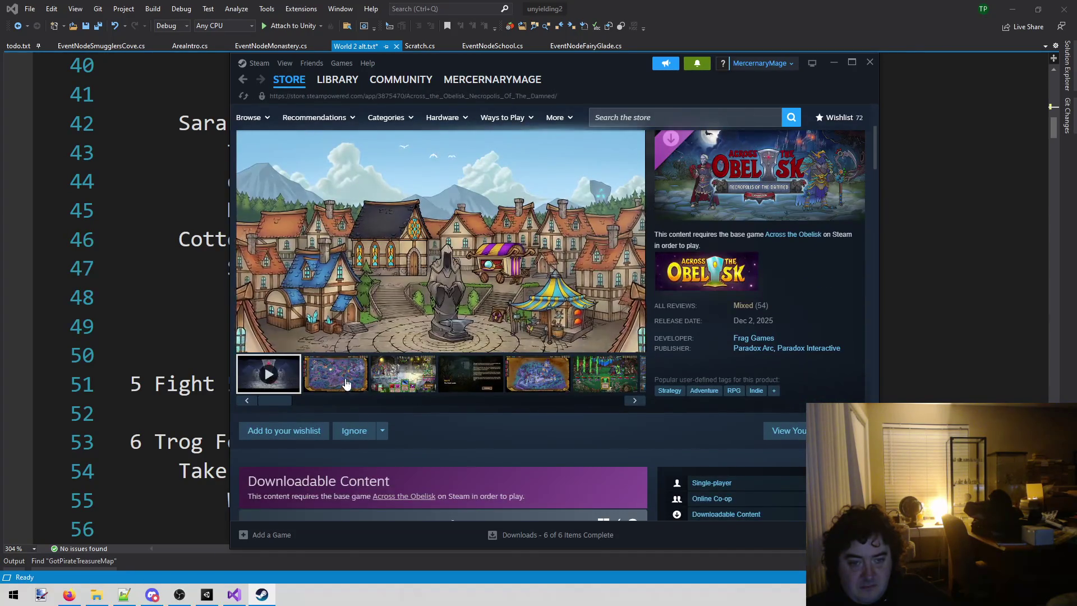
pyautogui.click(344, 376)
pyautogui.click(386, 375)
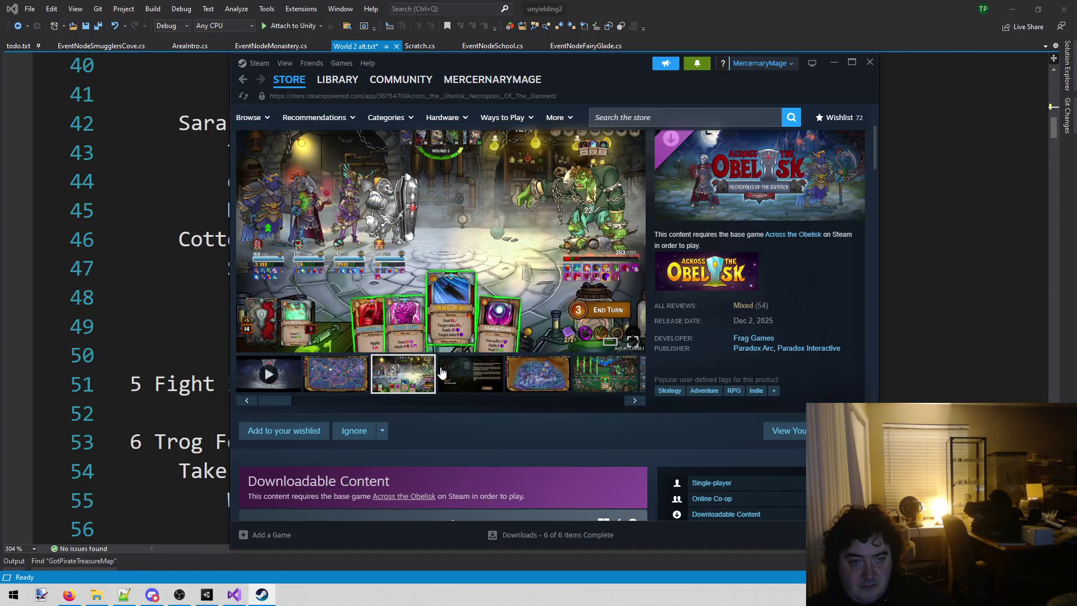
pyautogui.click(461, 389)
pyautogui.click(535, 379)
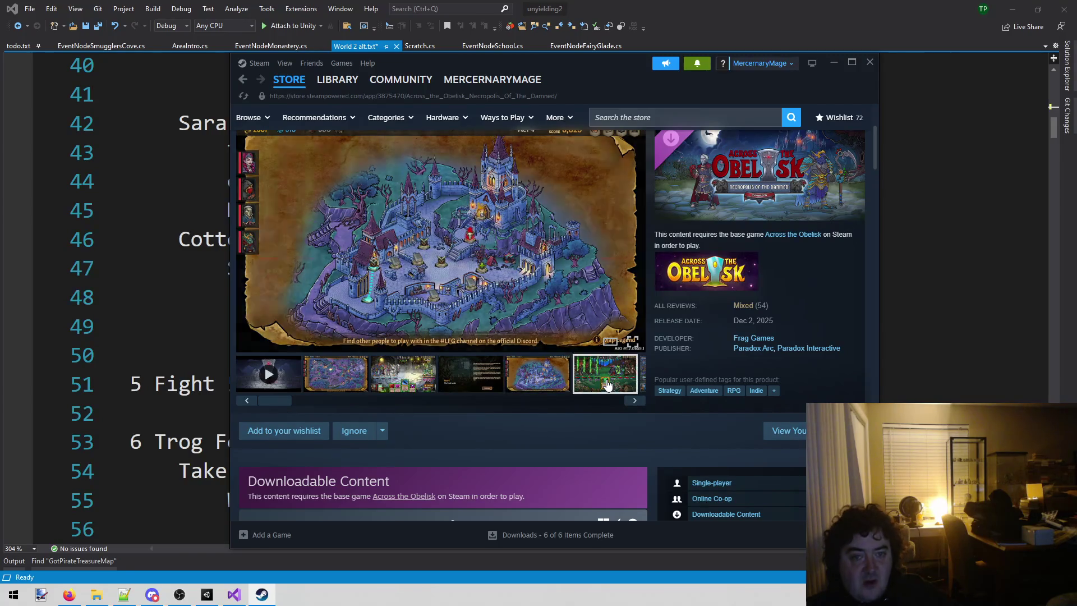
pyautogui.click(607, 385)
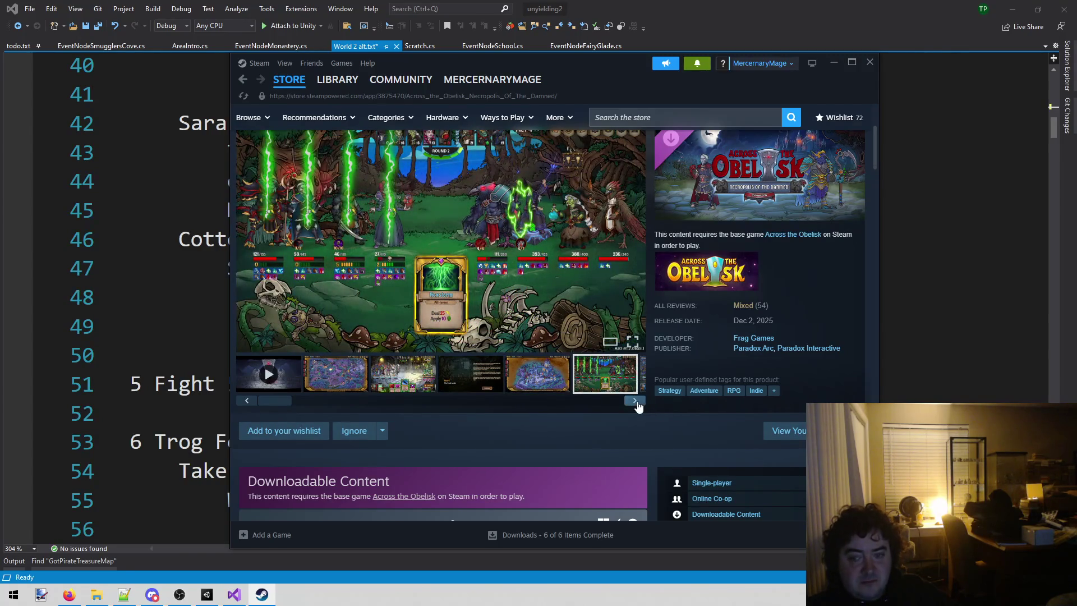
pyautogui.click(635, 402)
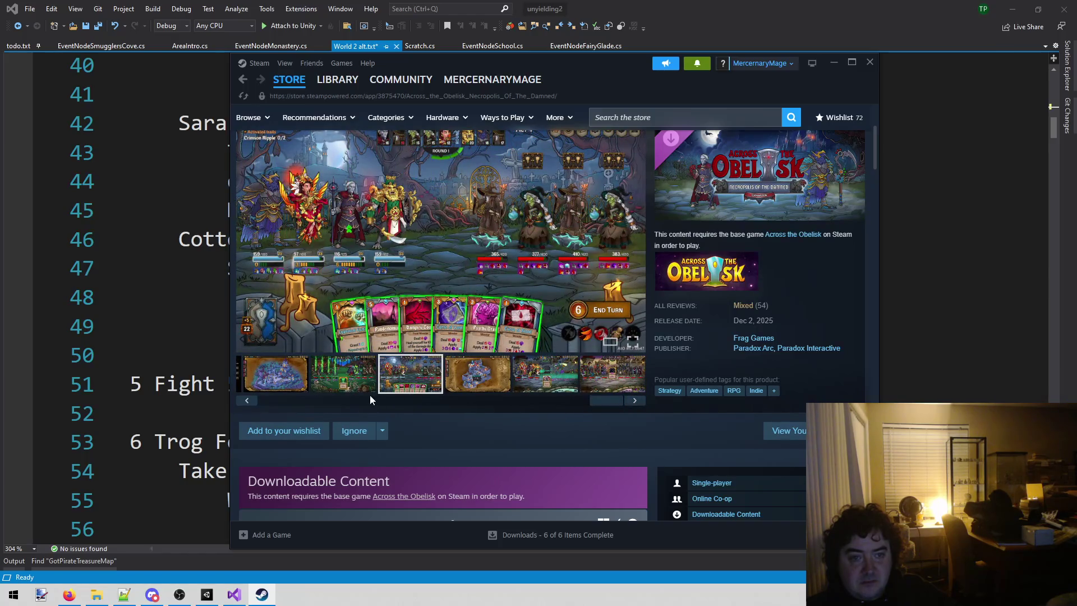
pyautogui.click(348, 378)
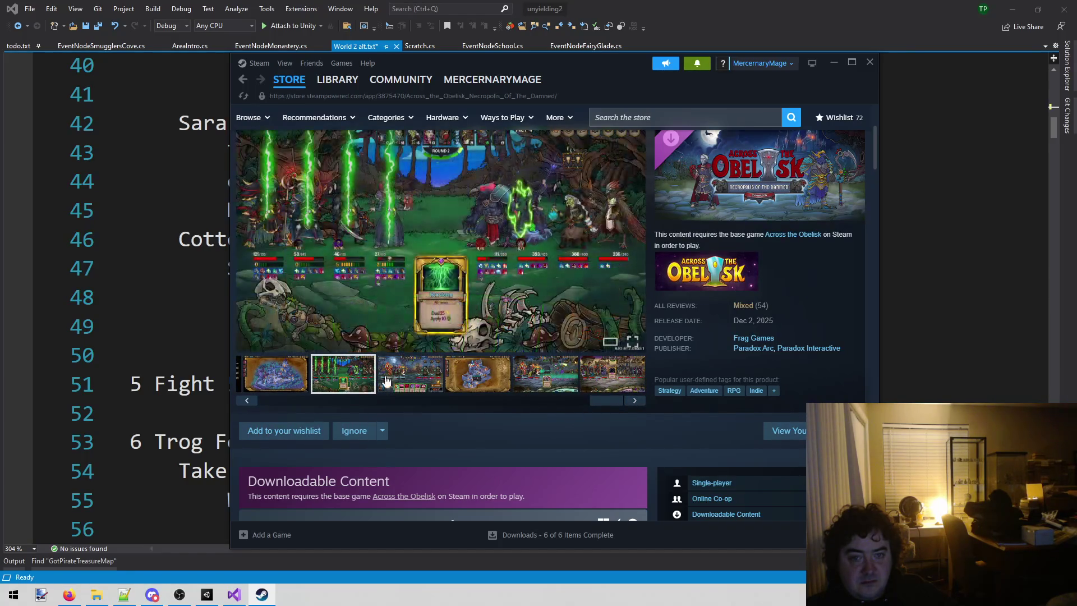
pyautogui.click(494, 382)
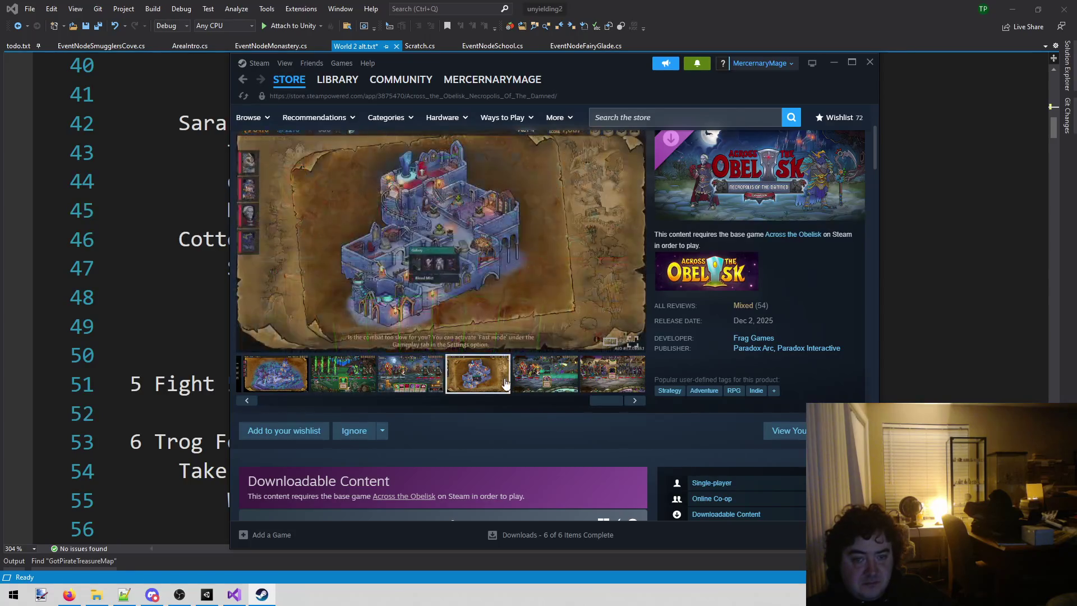
pyautogui.click(539, 377)
pyautogui.click(612, 374)
pyautogui.moveTo(601, 406); pyautogui.dragTo(416, 435)
pyautogui.click(522, 414)
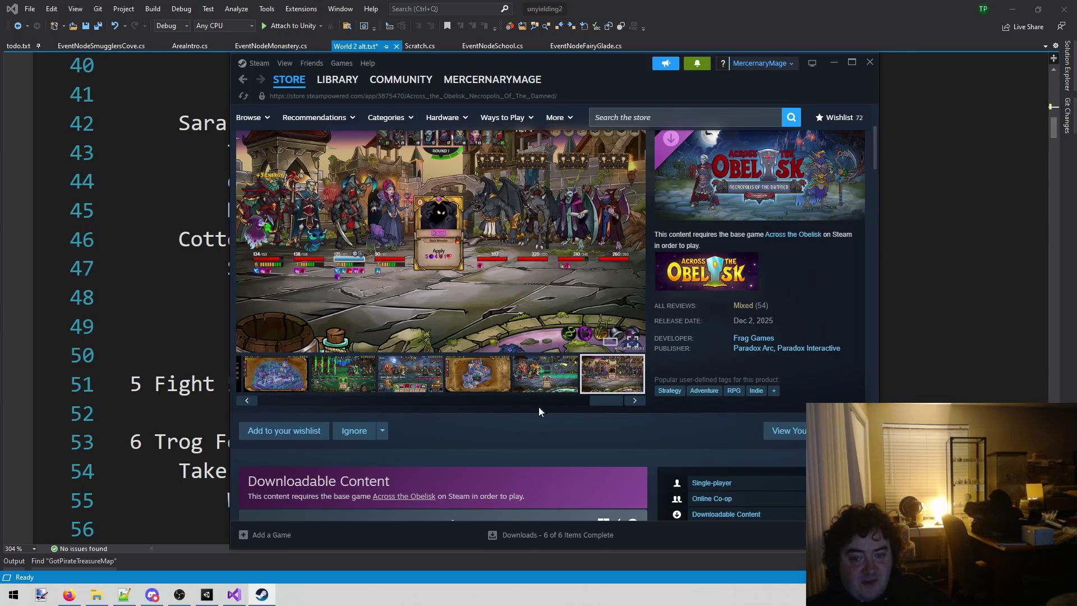
pyautogui.moveTo(599, 409); pyautogui.dragTo(210, 418)
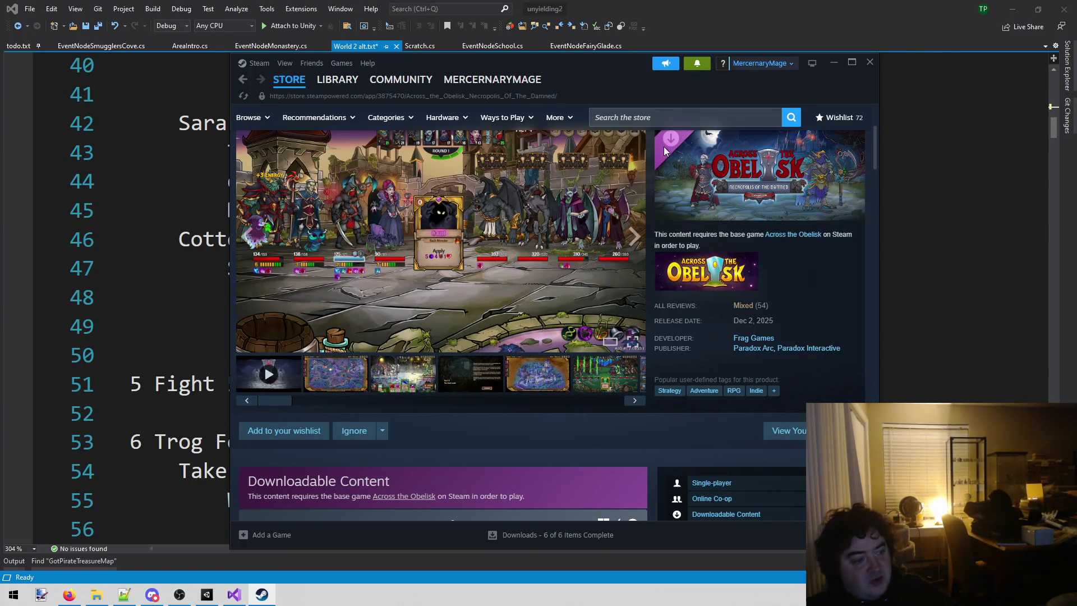
pyautogui.click(869, 62)
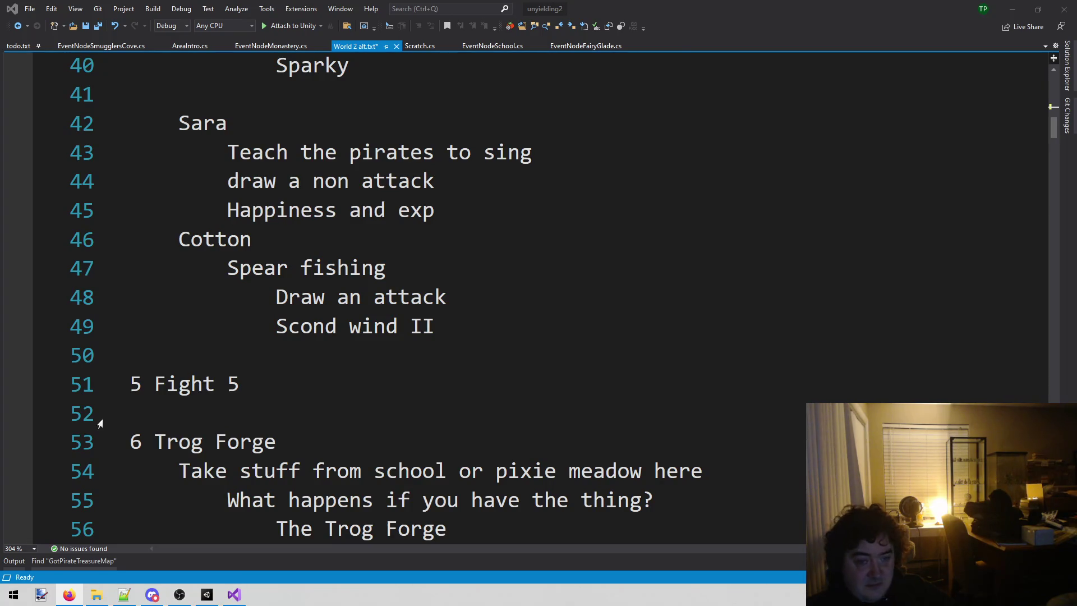
# - Select the 'Shark infesttation' line in the 4 Smugglers Cove notes
pyautogui.scroll(6, 243, 300)
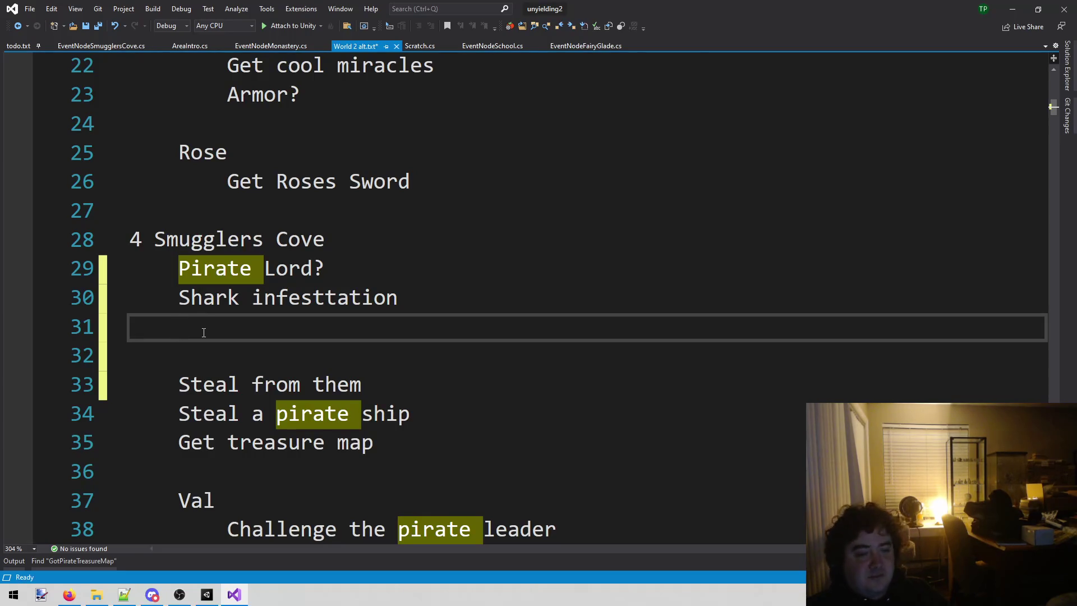
pyautogui.moveTo(398, 297); pyautogui.dragTo(44, 312)
# - Delete the 'Shark infesttation' line and save World 2 alt.txt
pyautogui.press('BackSpace')
pyautogui.press('BackSpace')
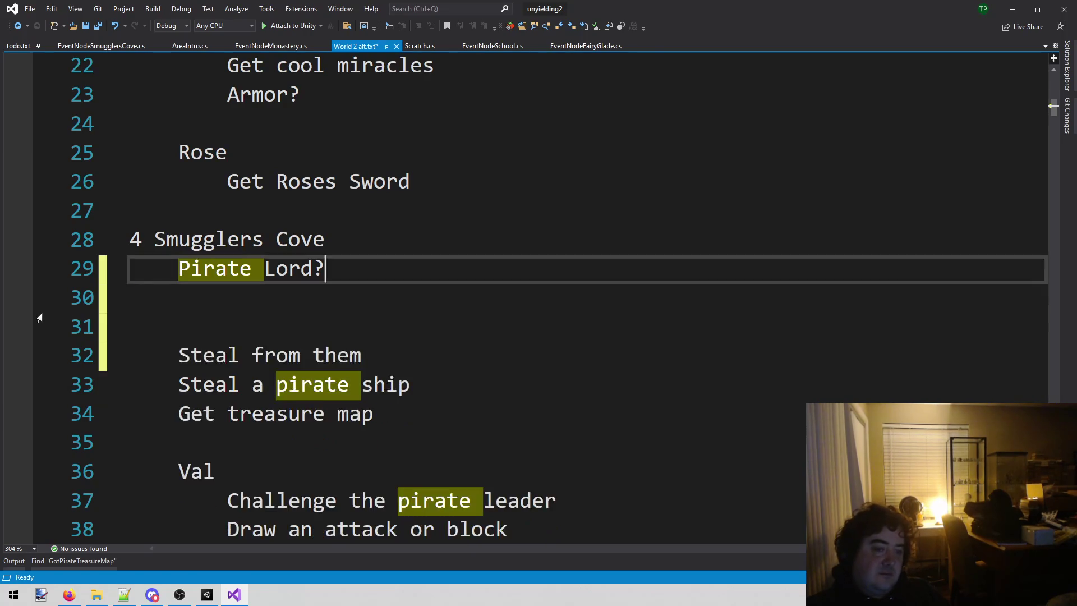
pyautogui.hotkey('ctrl', 's')
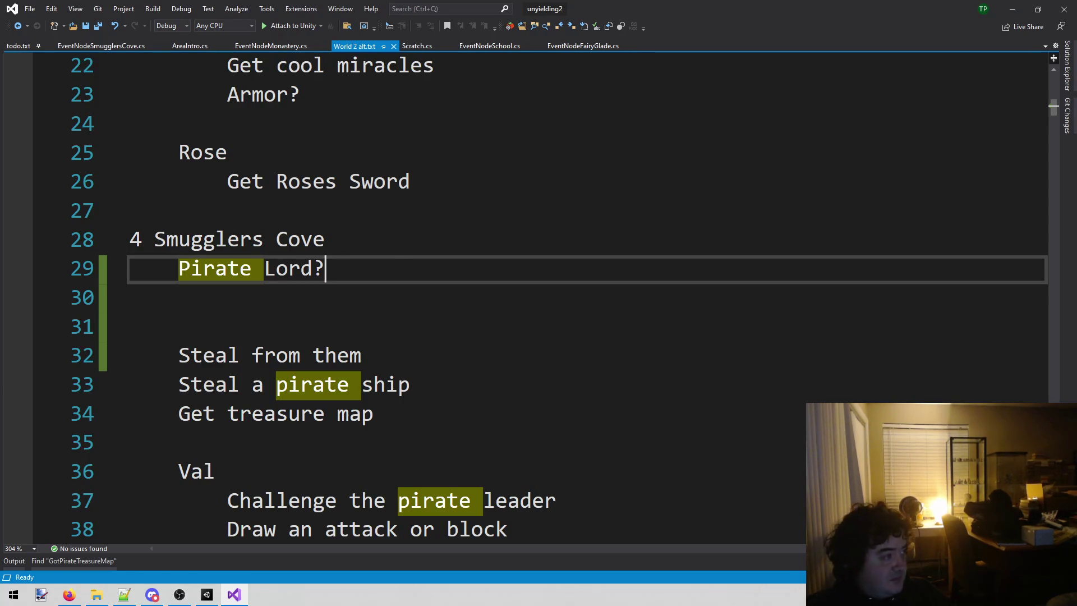
pyautogui.hotkey('alt', 'Tab')
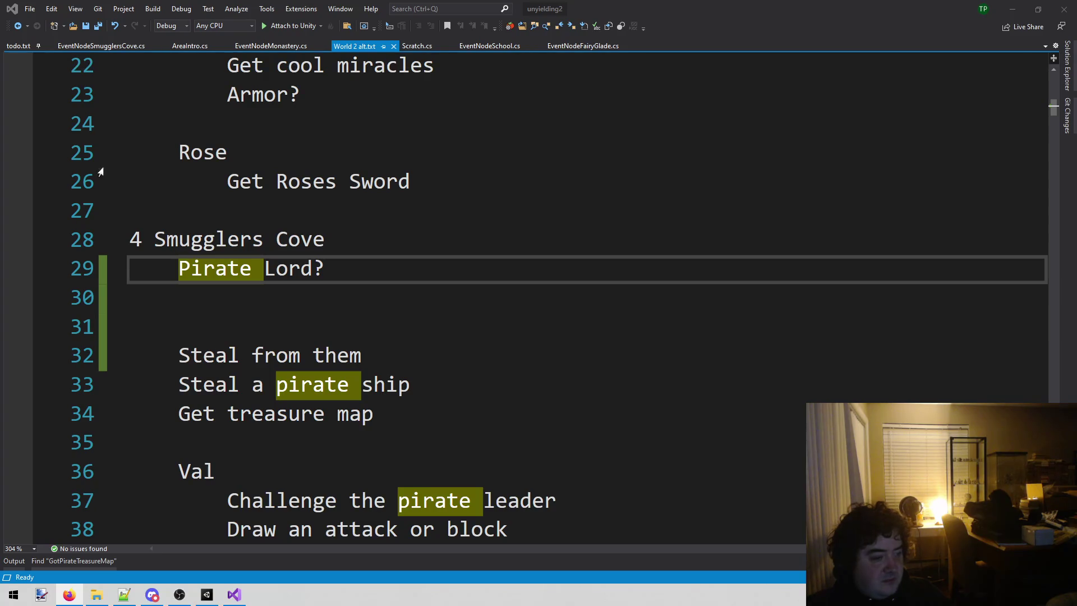
pyautogui.click(426, 296)
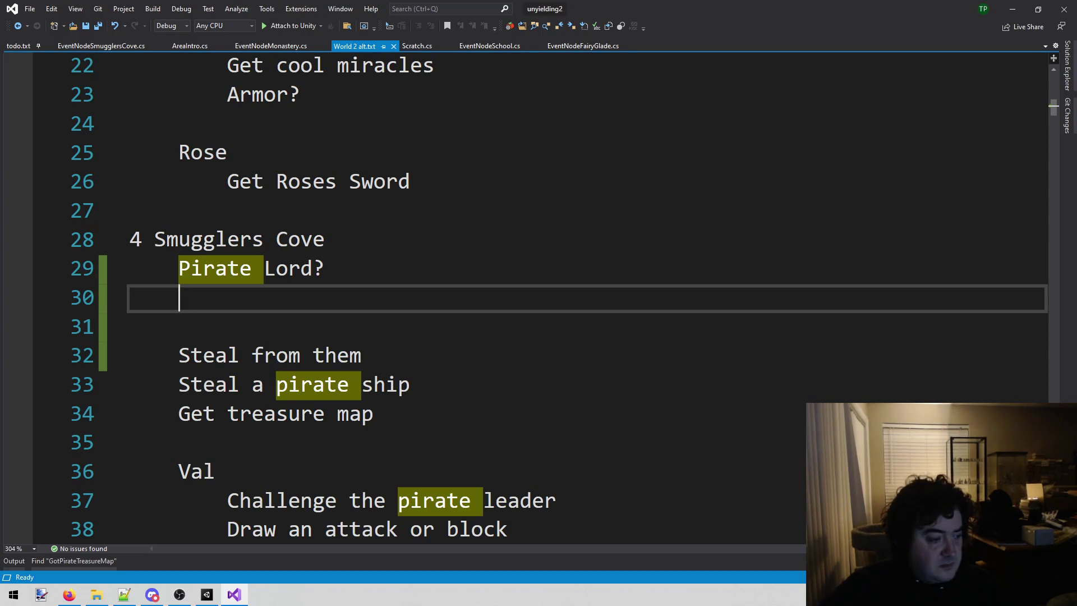
pyautogui.hotkey('alt', 'Tab')
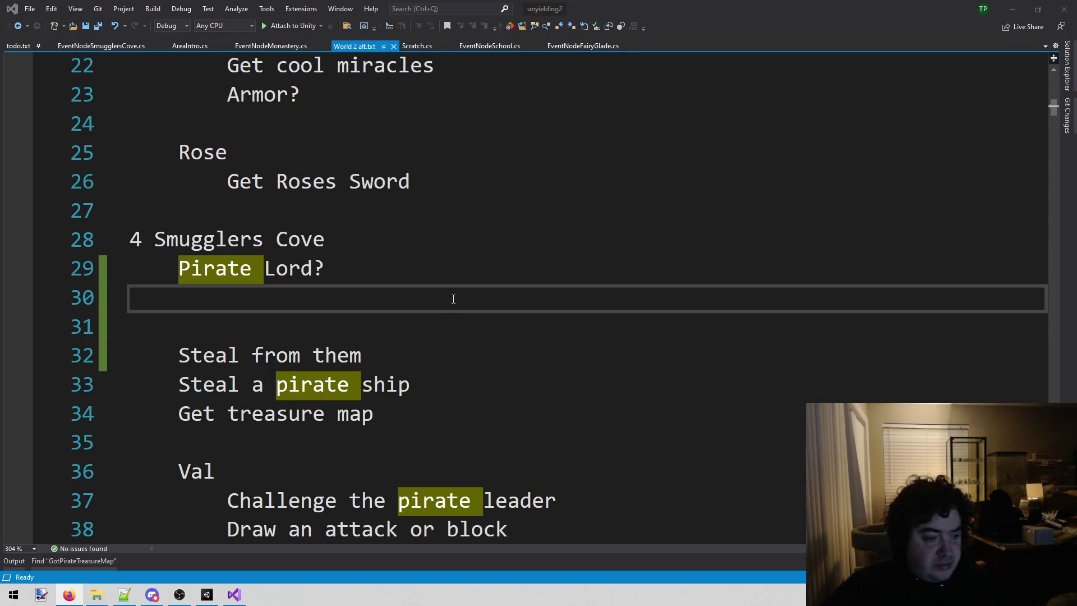
# - Add an indented 'Fight him' note under 'Pirate Lord?'
pyautogui.click(320, 297)
pyautogui.press('Tab')
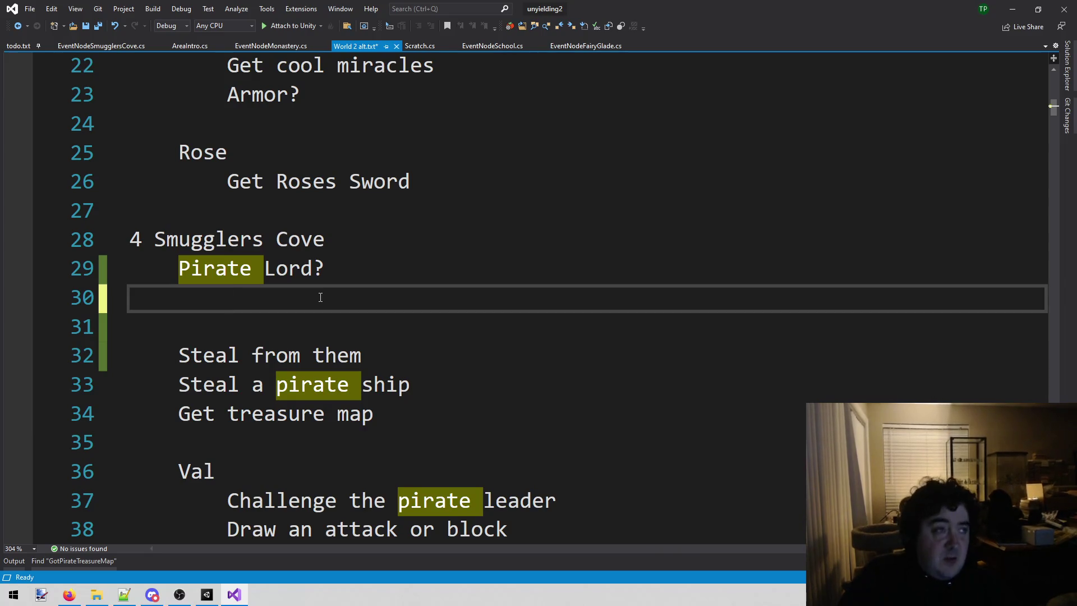
pyautogui.write('F')
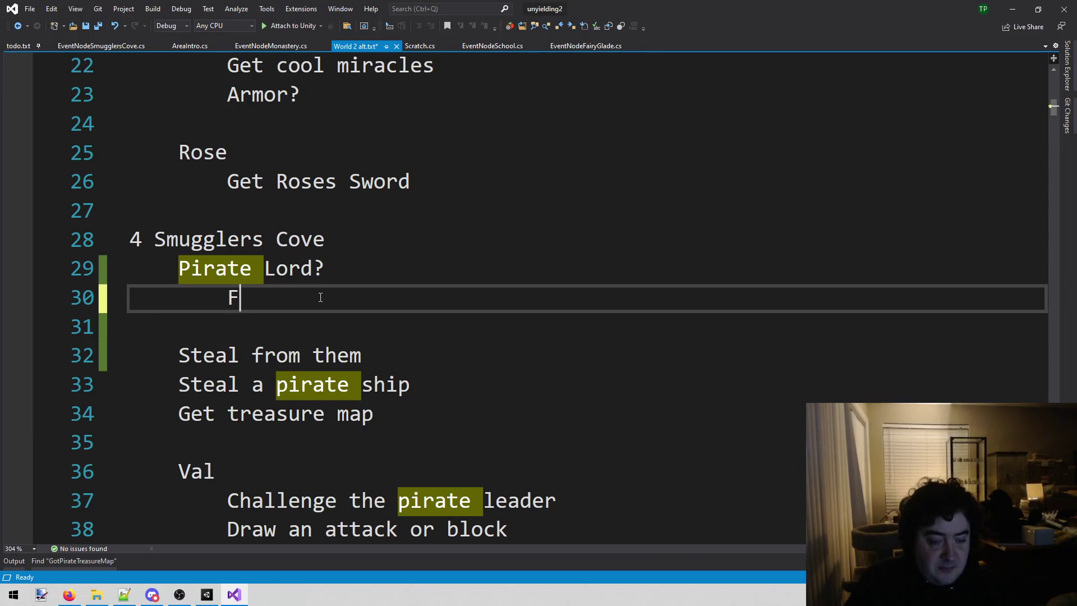
pyautogui.write('ight him')
pyautogui.press('Return')
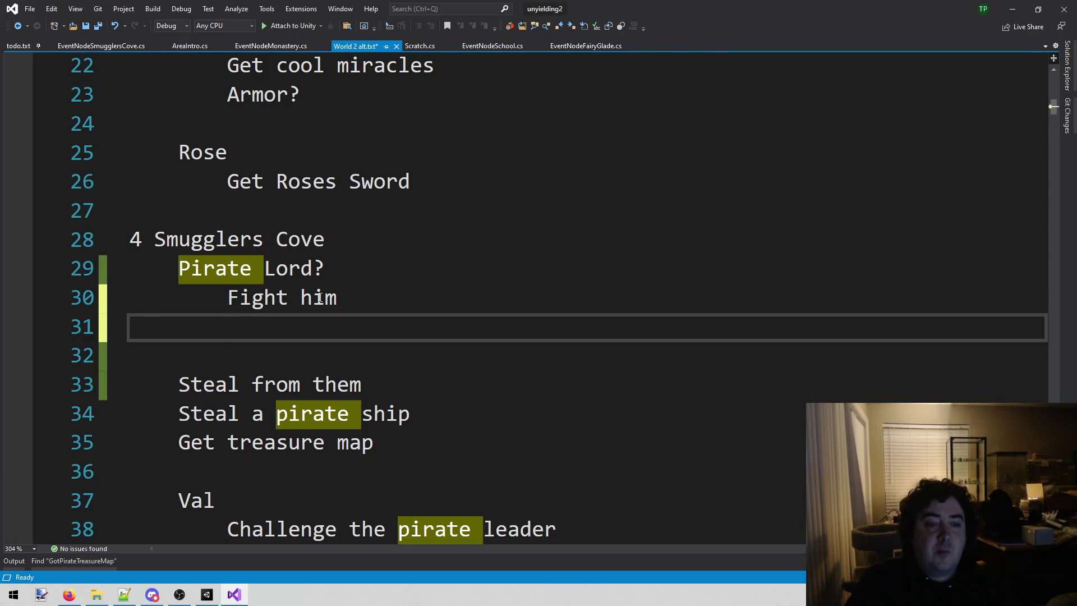
# - Delete the old stealing, treasure map and character ideas on lines 33–49
pyautogui.scroll(-2, 323, 294)
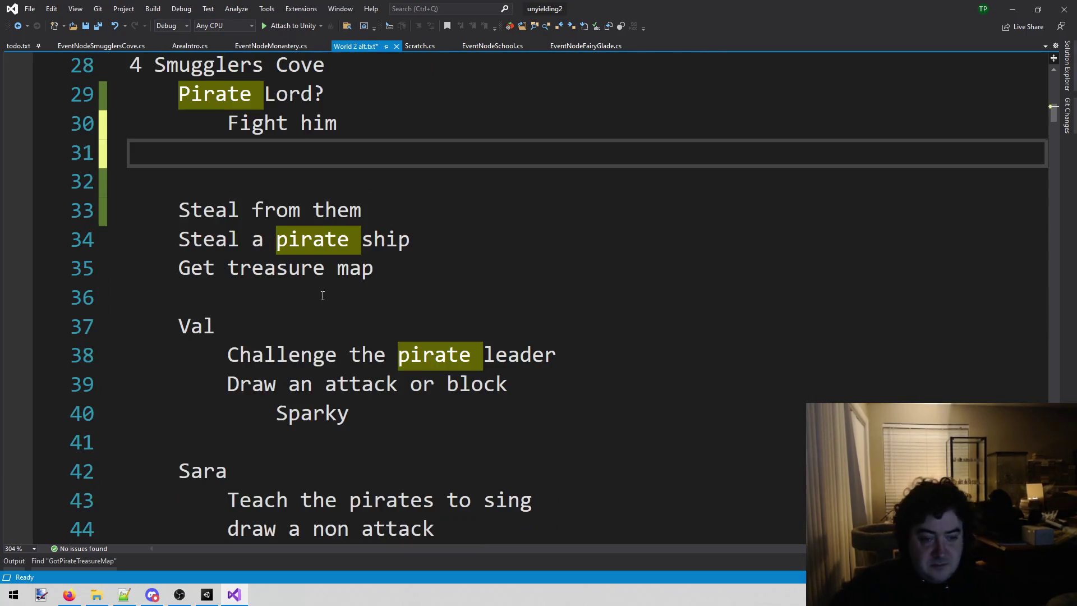
pyautogui.moveTo(178, 210)
pyautogui.mouseDown()
pyautogui.moveTo(381, 274)
pyautogui.moveTo(402, 344)
pyautogui.moveTo(488, 419)
pyautogui.mouseUp()
pyautogui.press('Delete')
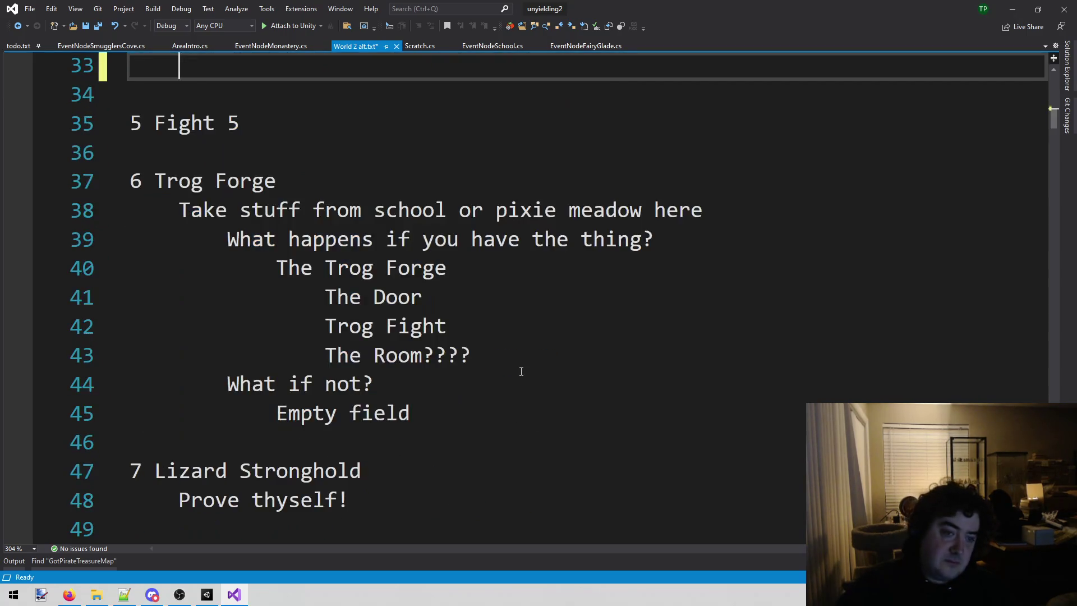
pyautogui.scroll(4, 522, 375)
# - Indent the empty line under 'Fight him' one level deeper
pyautogui.click(401, 381)
pyautogui.click(363, 331)
pyautogui.click(348, 360)
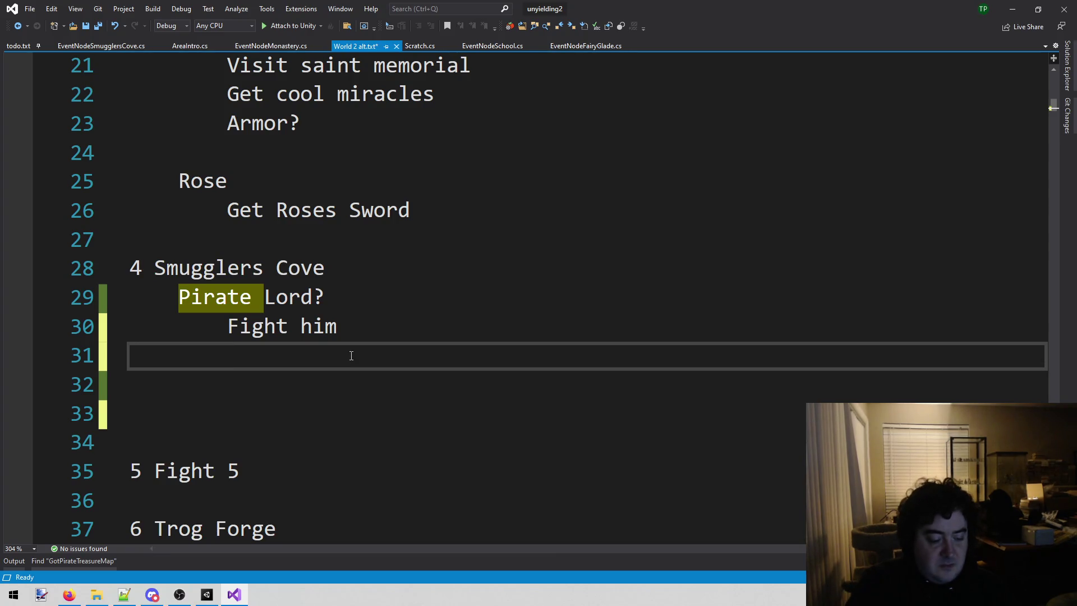
pyautogui.write('T')
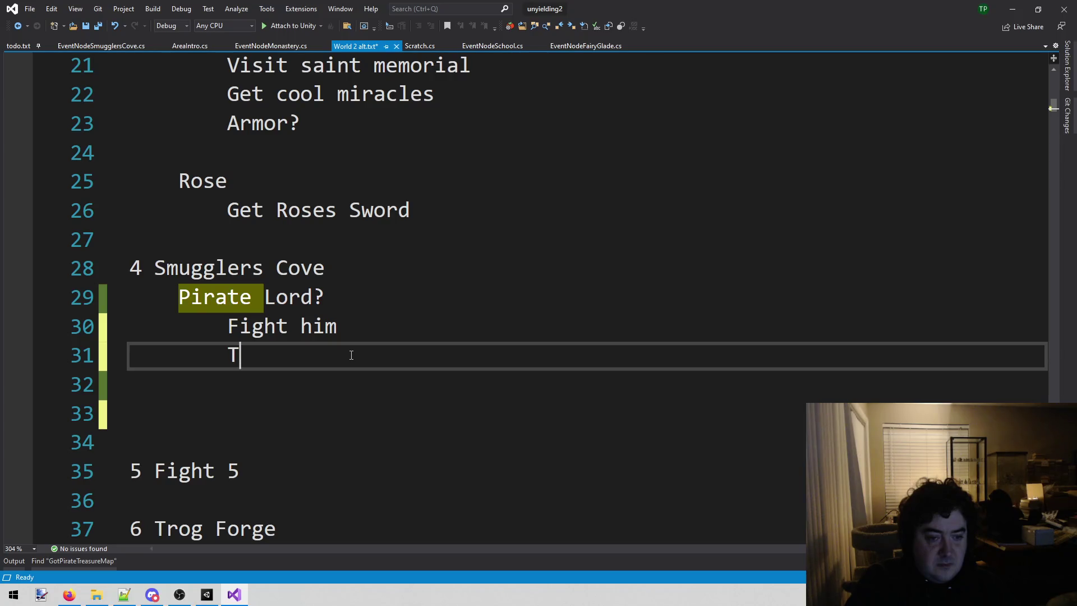
pyautogui.write('rade')
pyautogui.press('BackSpace')
pyautogui.press('BackSpace')
pyautogui.press('BackSpace')
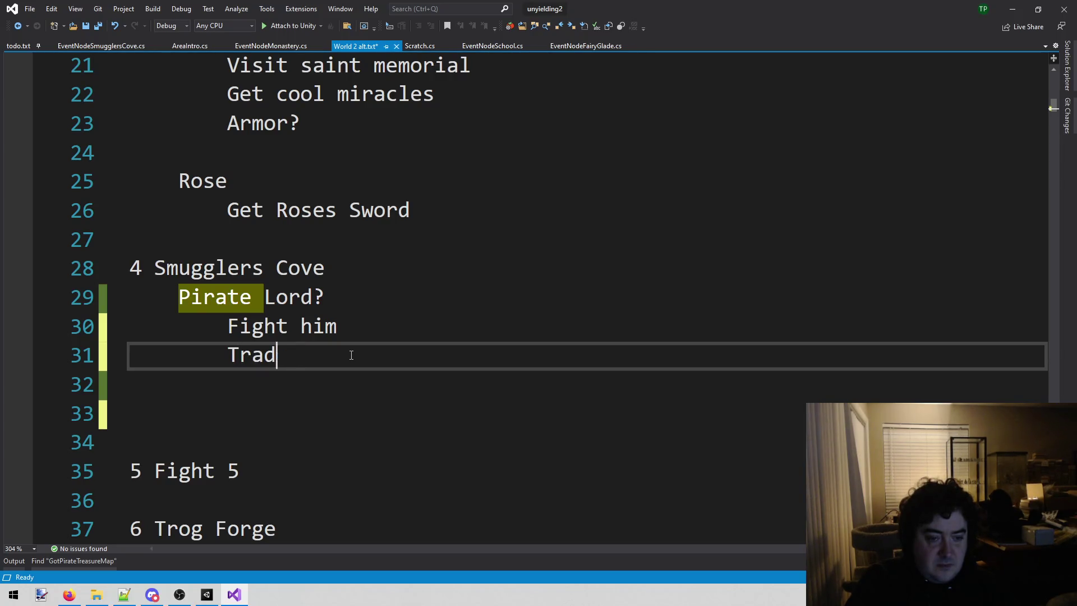
pyautogui.press('BackSpace')
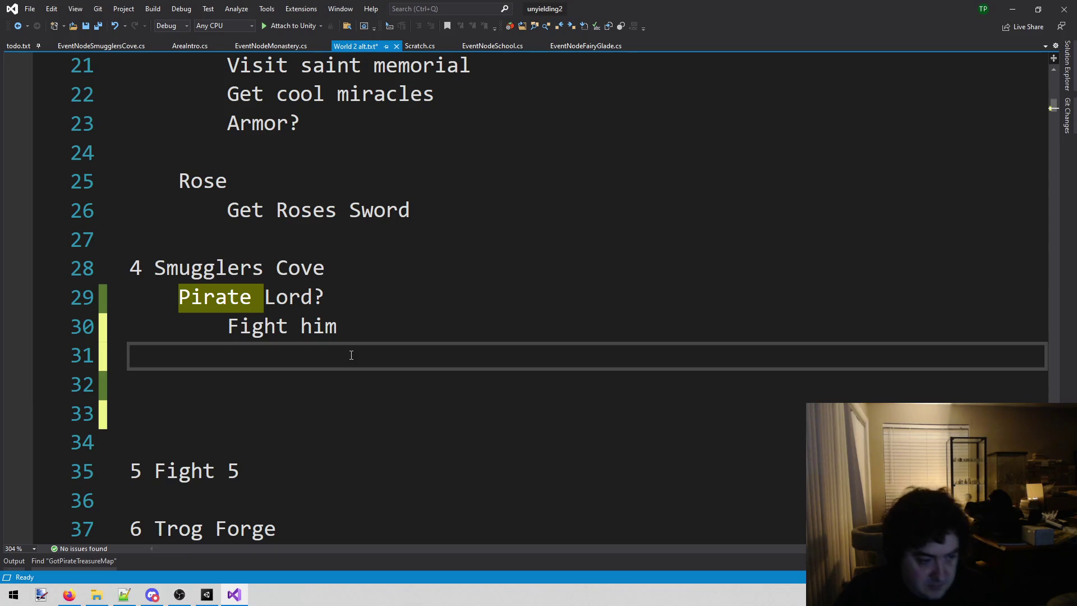
pyautogui.press('Tab')
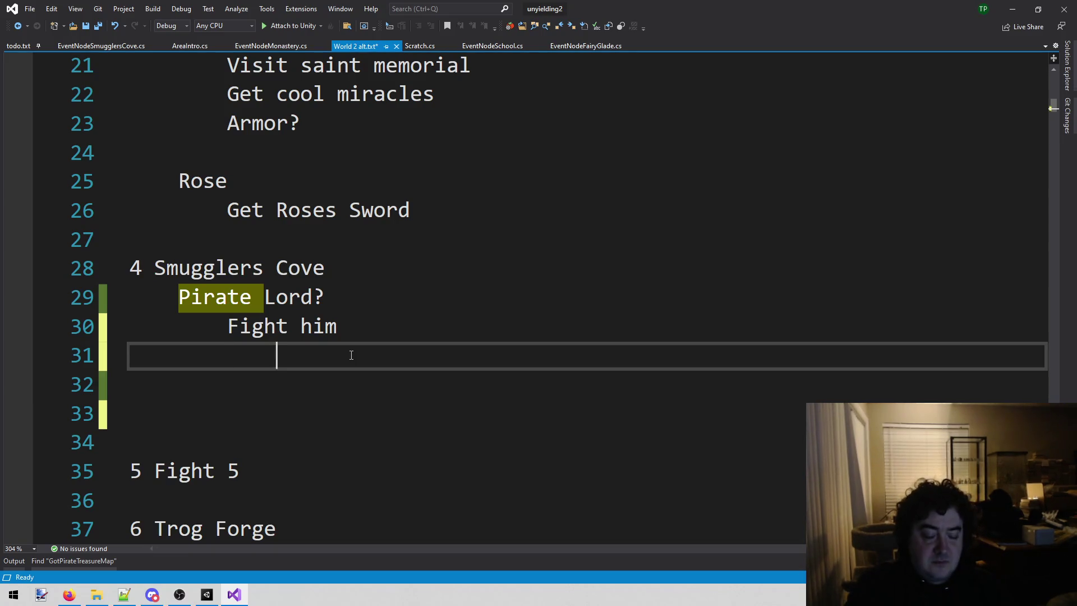
# - Type a 'Rewards?' line under 'Fight him' with 'Sparky' indented beneath it
pyautogui.write('Rewart')
pyautogui.press('BackSpace')
pyautogui.press('BackSpace')
pyautogui.write('rds?')
pyautogui.press('Return')
pyautogui.write('Sparky')
pyautogui.press('Home')
pyautogui.press('Tab')
pyautogui.press('End')
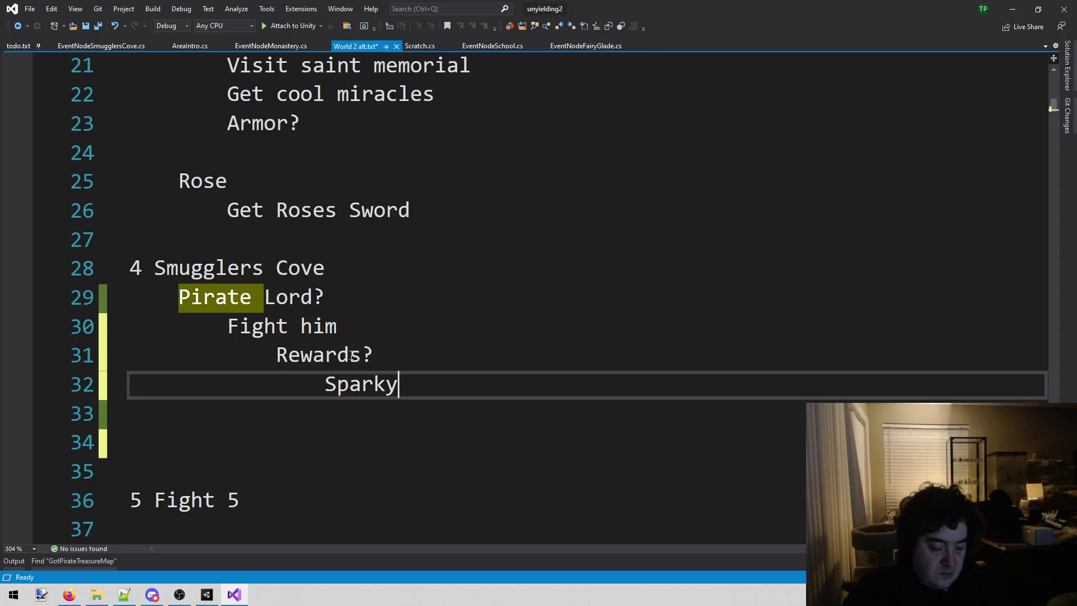
pyautogui.press('Return')
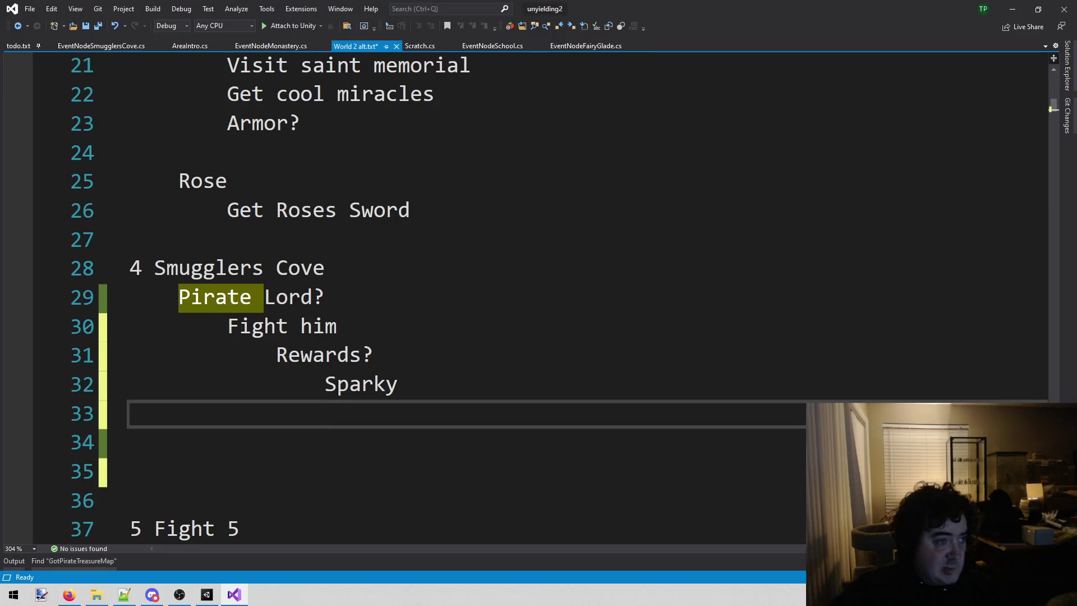
pyautogui.hotkey('alt', 'Tab')
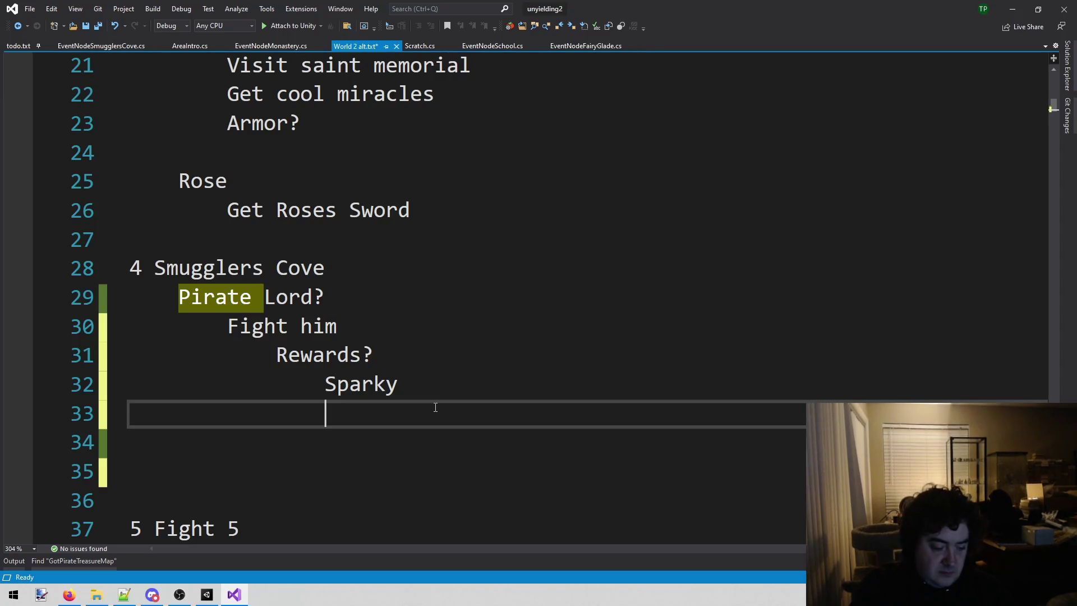
# - Add 'Hook hand' to the rewards list below 'Sparky'
pyautogui.write('Hook')
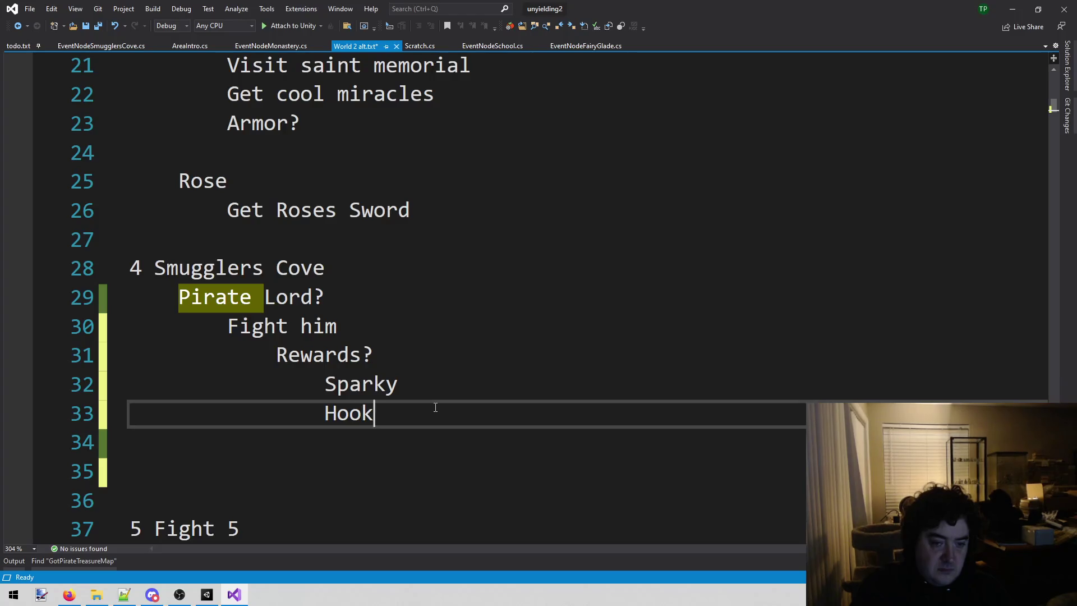
pyautogui.write(' hand')
pyautogui.press('Return')
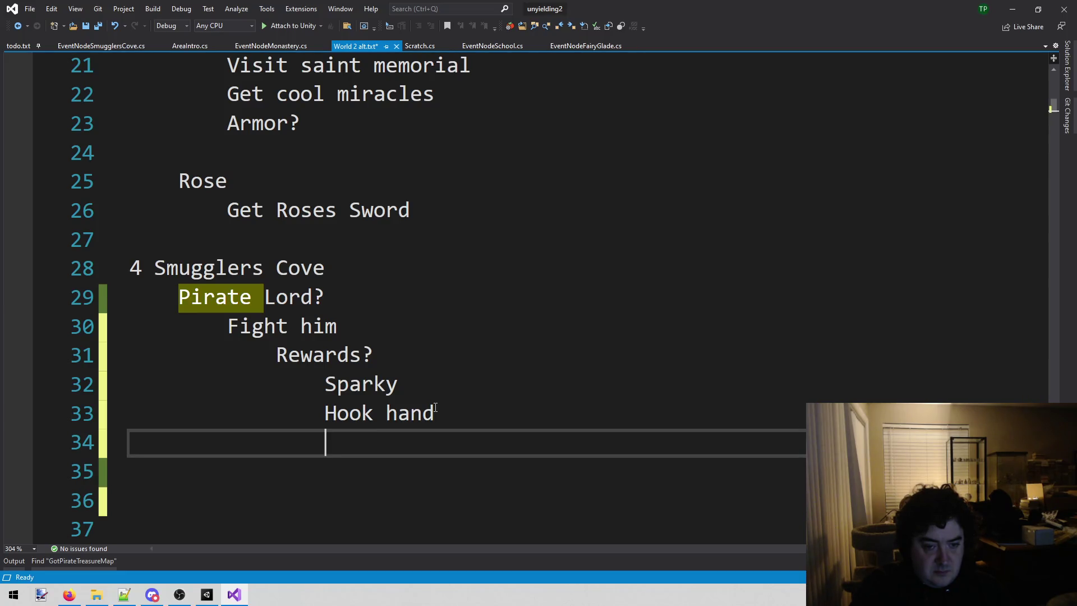
pyautogui.press('Up')
pyautogui.hotkey('shift', 'End')
pyautogui.hotkey('shift', 'Home')
pyautogui.hotkey('shift', 'End')
pyautogui.press('End')
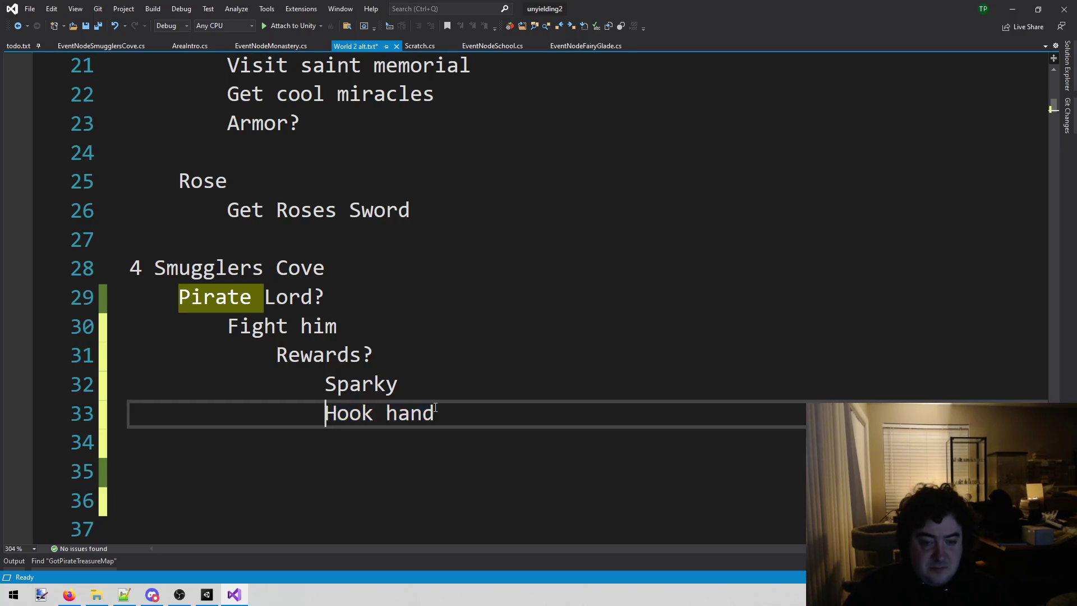
pyautogui.press('Down')
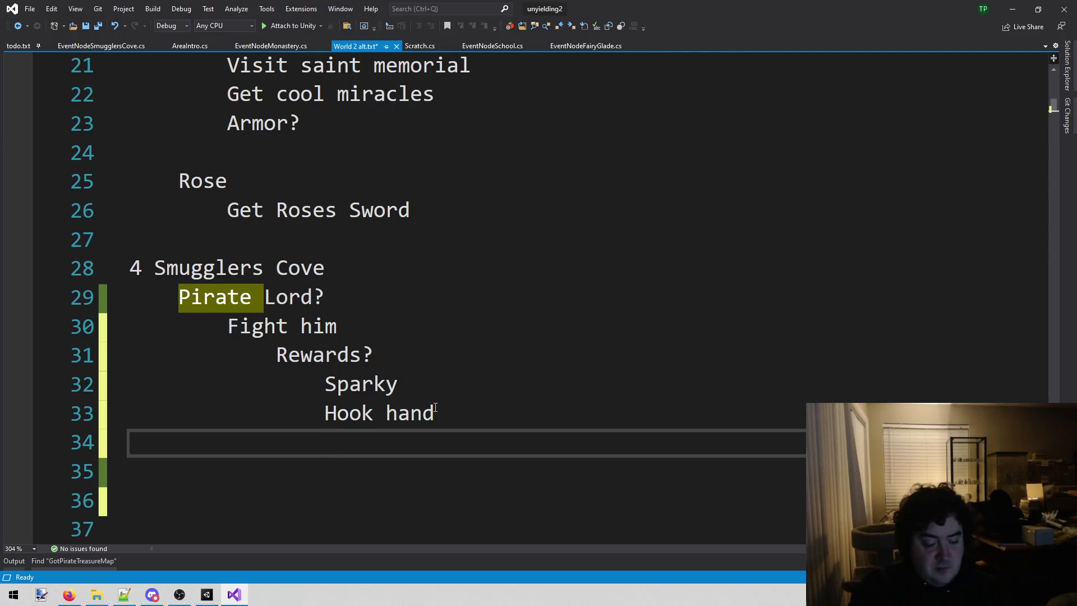
# - Add 'Gold reroll' beneath 'Hook hand'
pyautogui.write('Gold reroll')
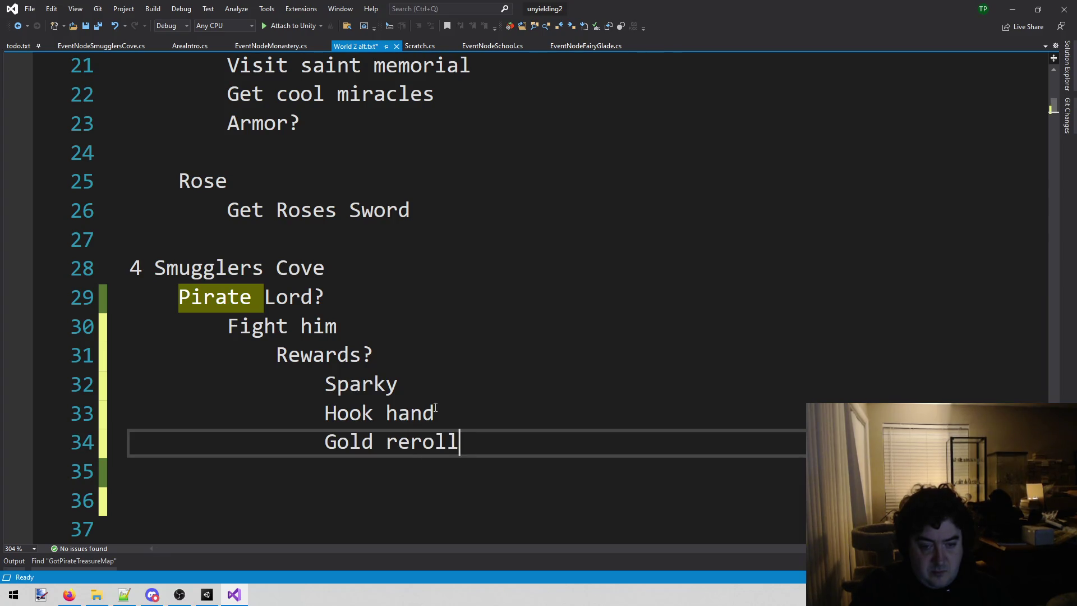
pyautogui.press('Return')
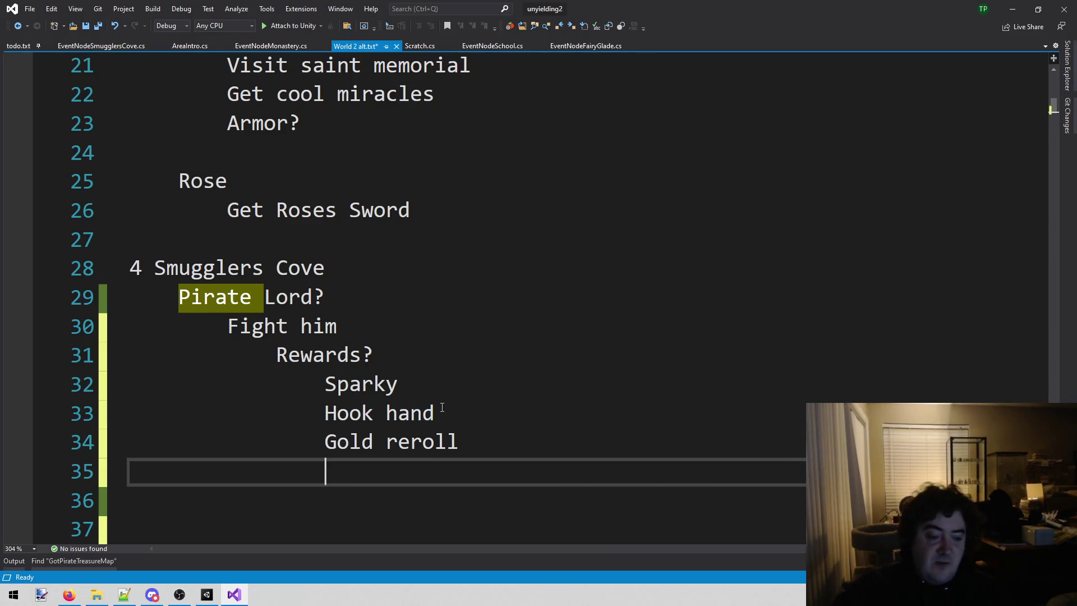
pyautogui.click(207, 586)
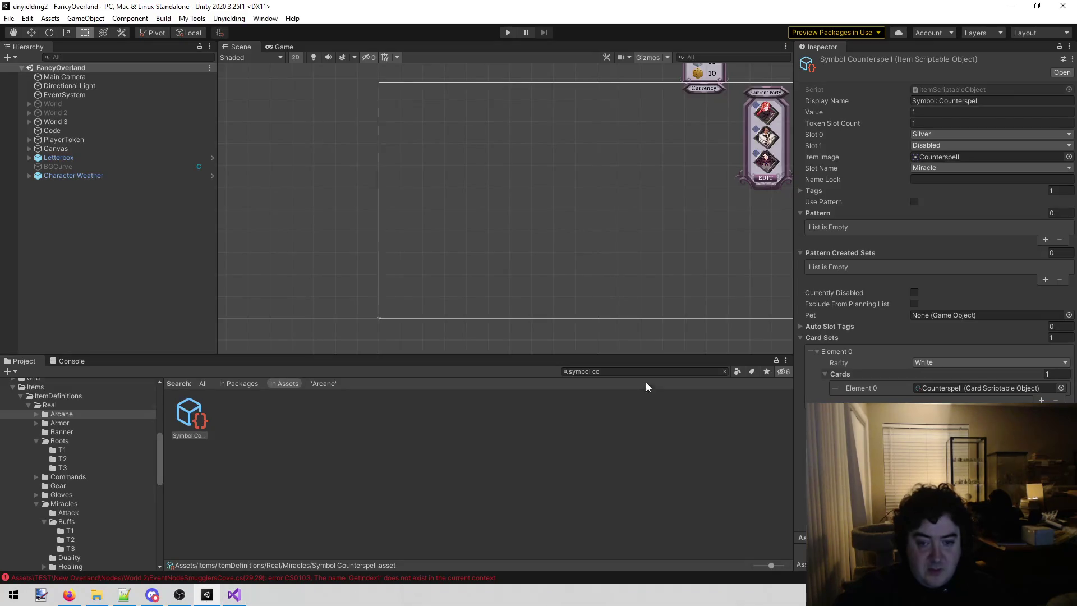
pyautogui.click(640, 369)
pyautogui.write('pirate')
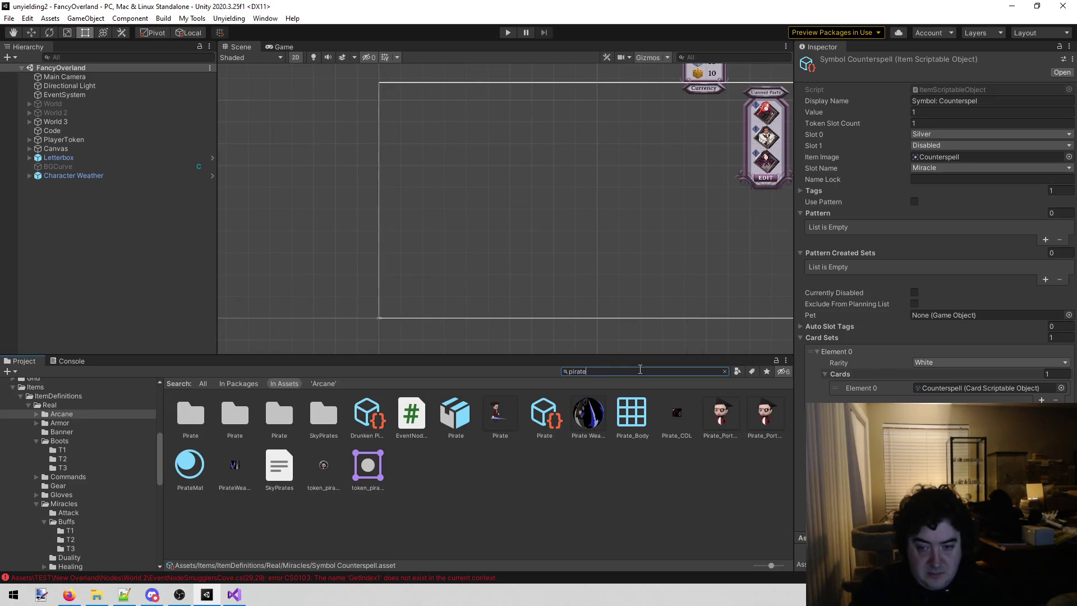
pyautogui.press('BackSpace')
pyautogui.press('BackSpace')
pyautogui.press('BackSpace')
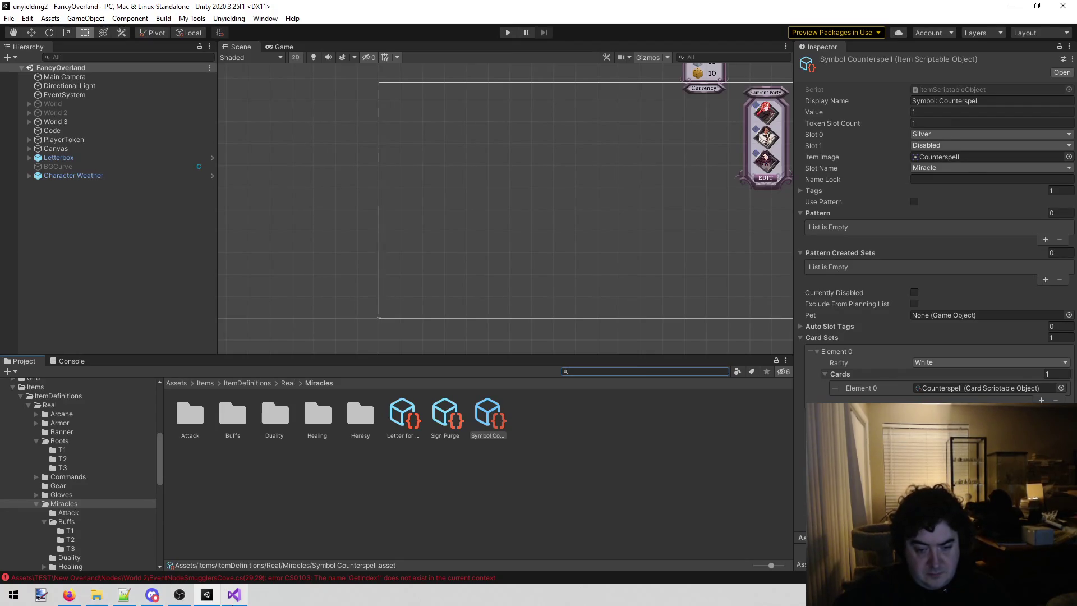
pyautogui.click(234, 596)
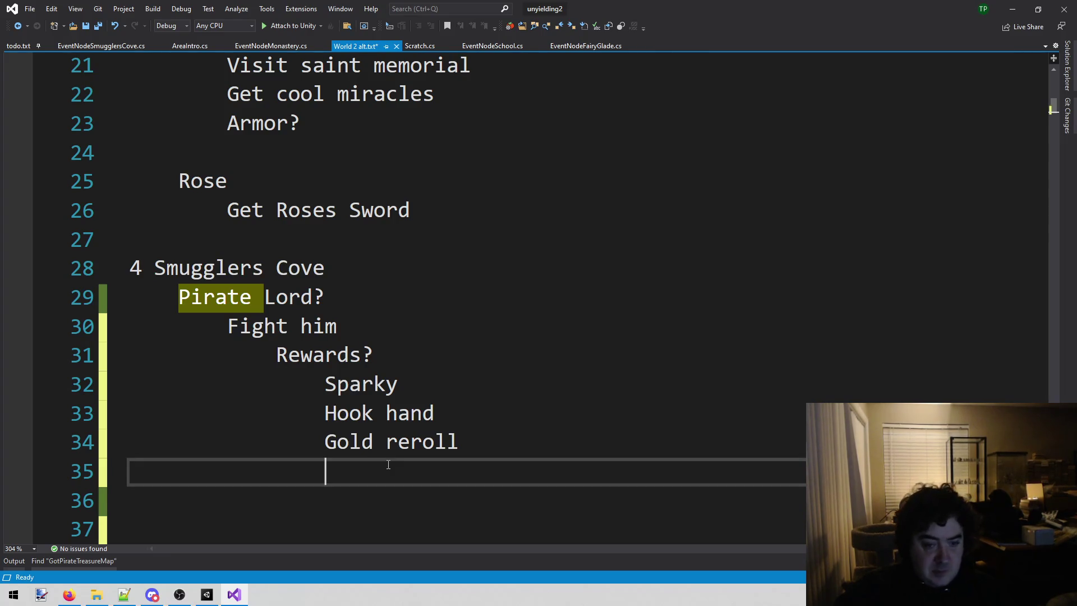
pyautogui.write('W')
pyautogui.moveTo(353, 470); pyautogui.dragTo(108, 466)
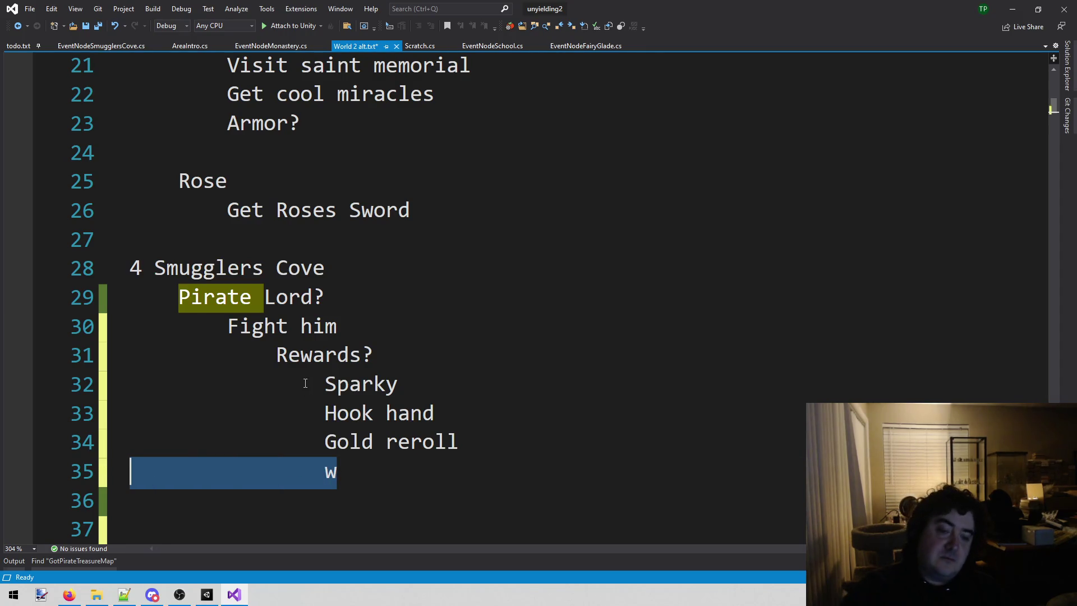
pyautogui.press('BackSpace')
pyautogui.press('BackSpace')
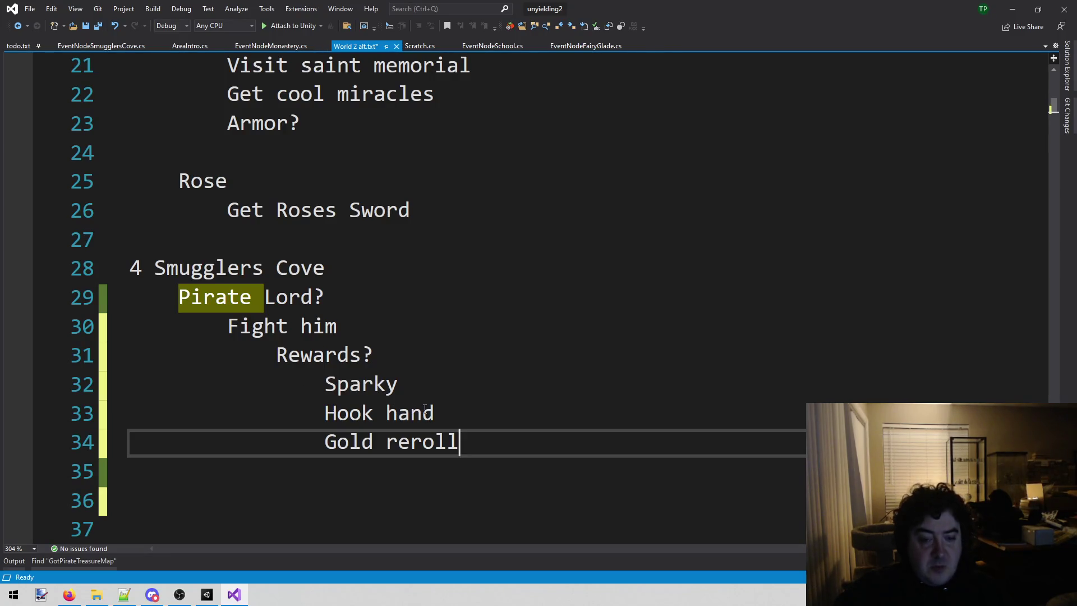
pyautogui.click(309, 417)
pyautogui.moveTo(309, 416); pyautogui.dragTo(557, 421)
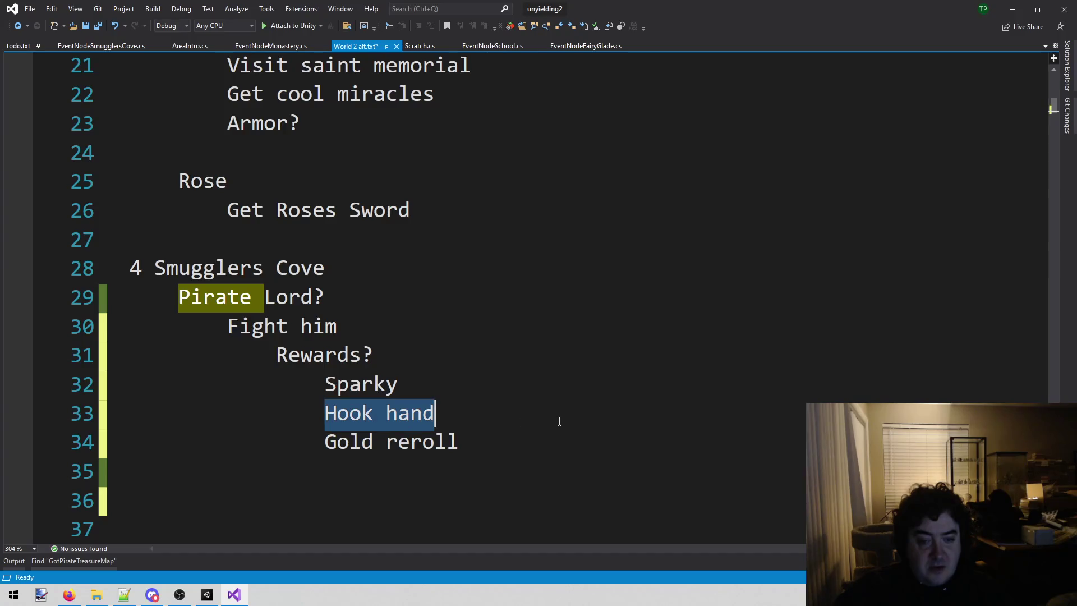
pyautogui.click(344, 477)
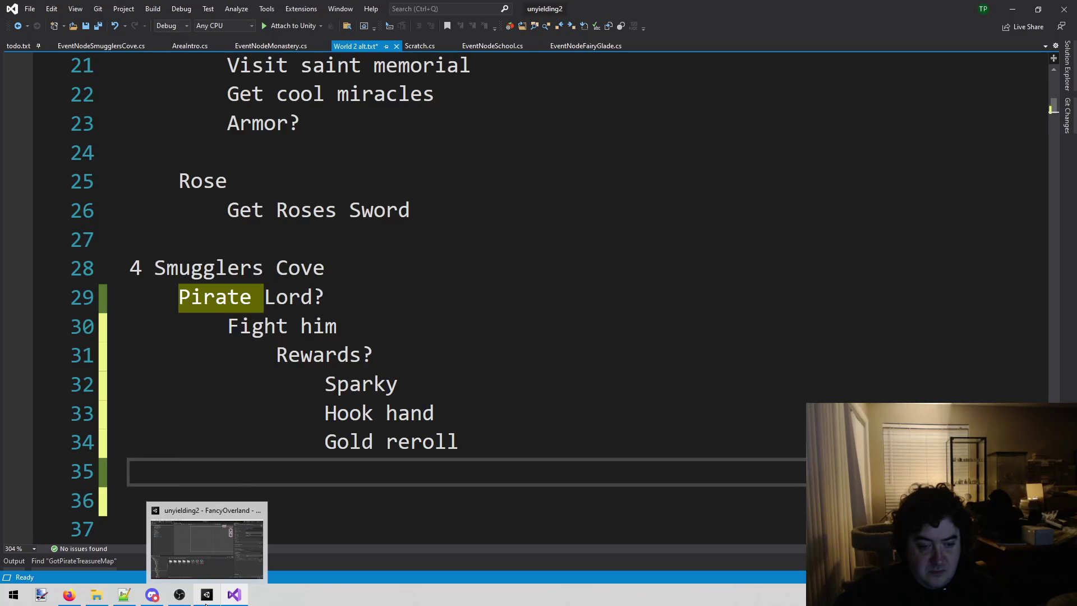
pyautogui.click(205, 600)
# - Open the StoryItemHelper scene from the Unyielding menu and attempt to enter play mode
pyautogui.click(229, 18)
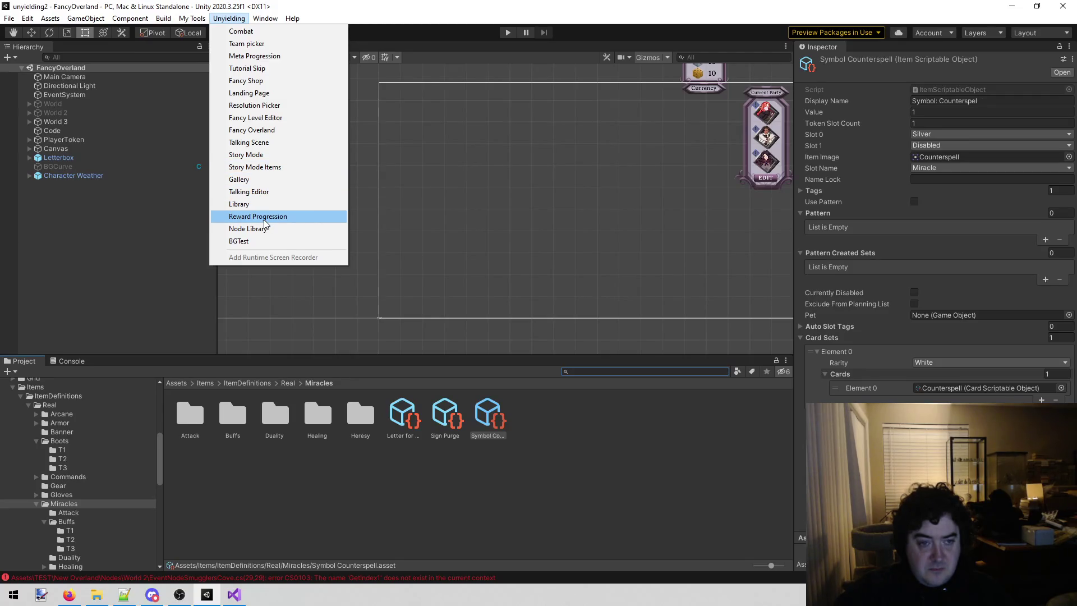
pyautogui.click(281, 167)
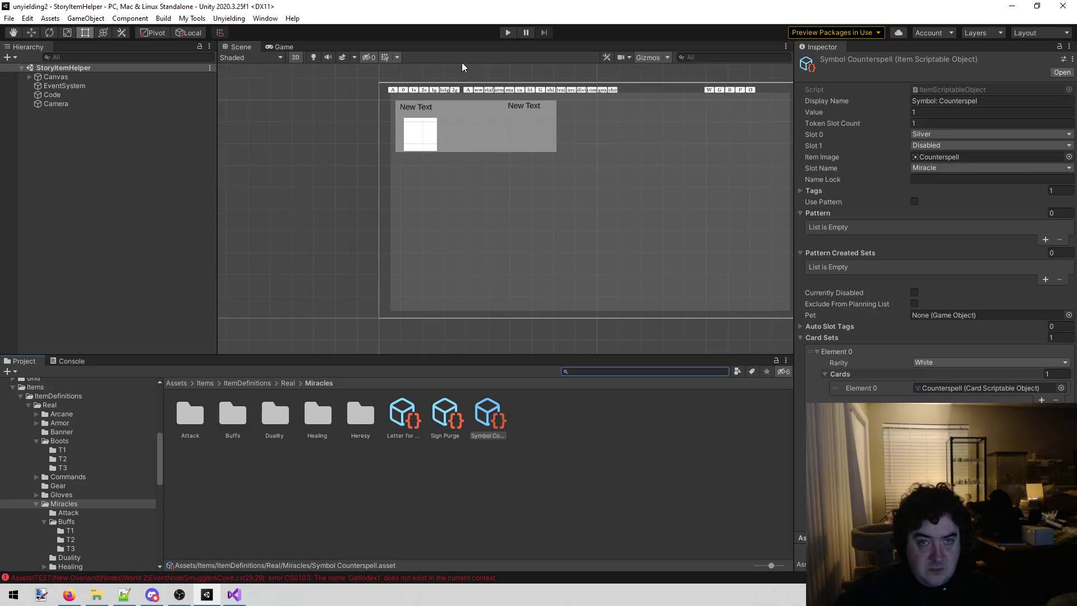
pyautogui.click(507, 32)
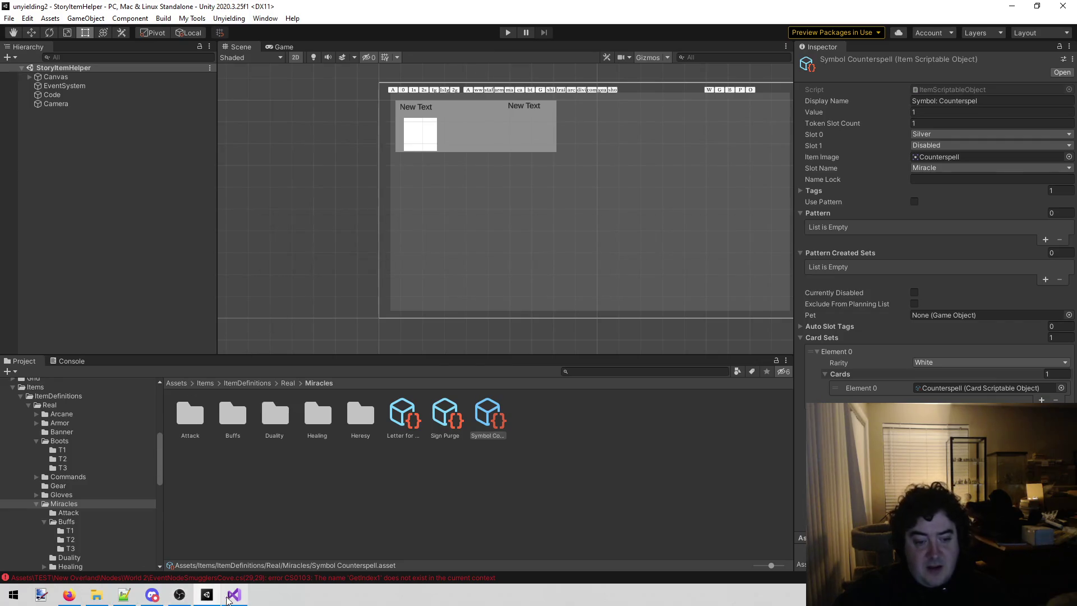
pyautogui.click(234, 595)
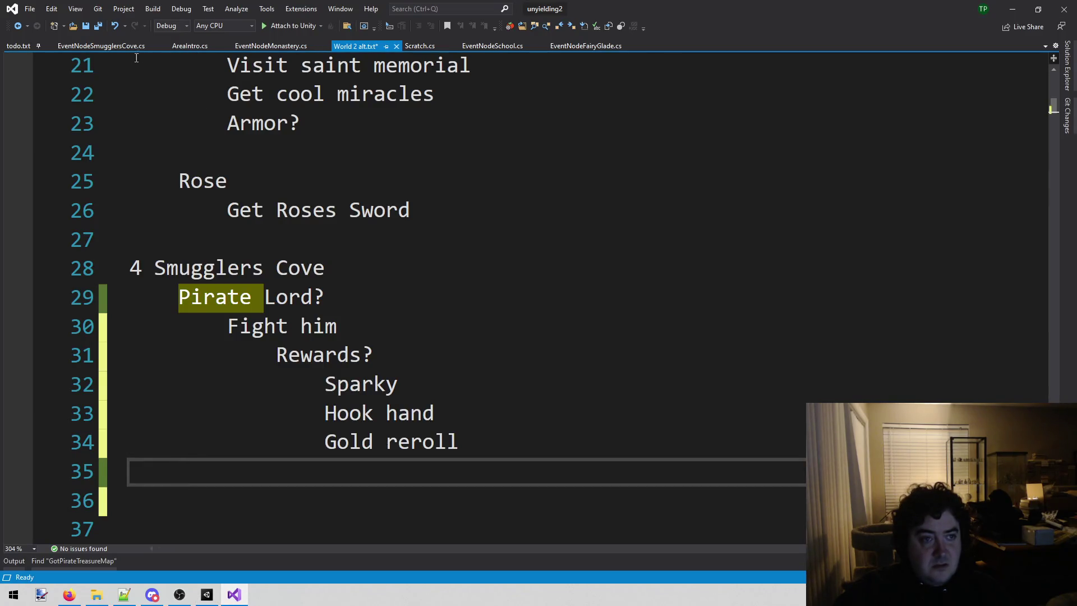
# - Change GetIndex1 to GetIndex0 in EventNodeSmugglersCove.cs, save, and return to Unity
pyautogui.click(124, 46)
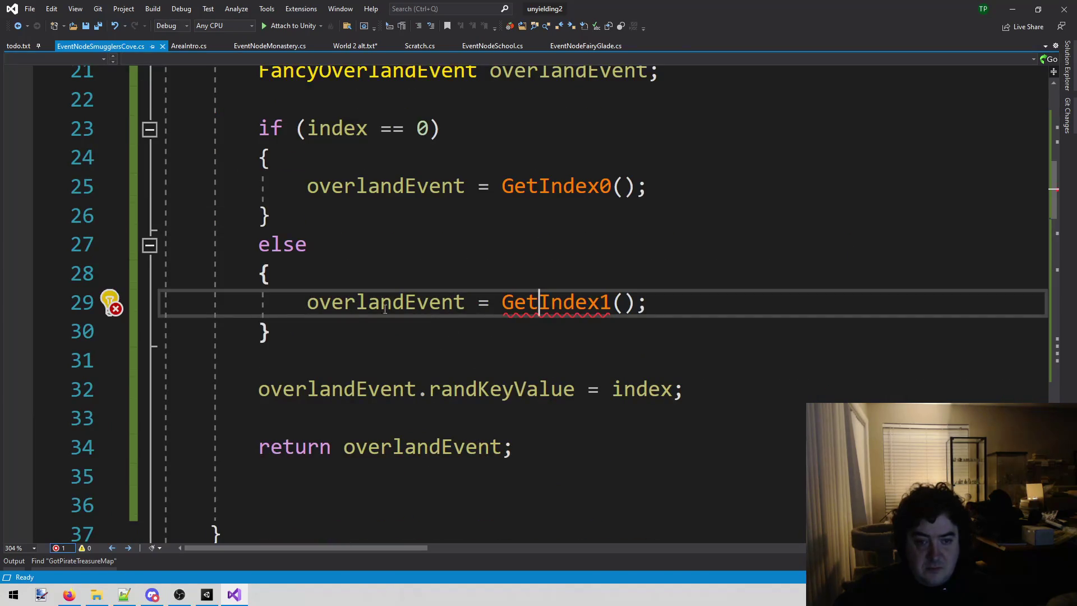
pyautogui.moveTo(611, 303); pyautogui.dragTo(599, 303)
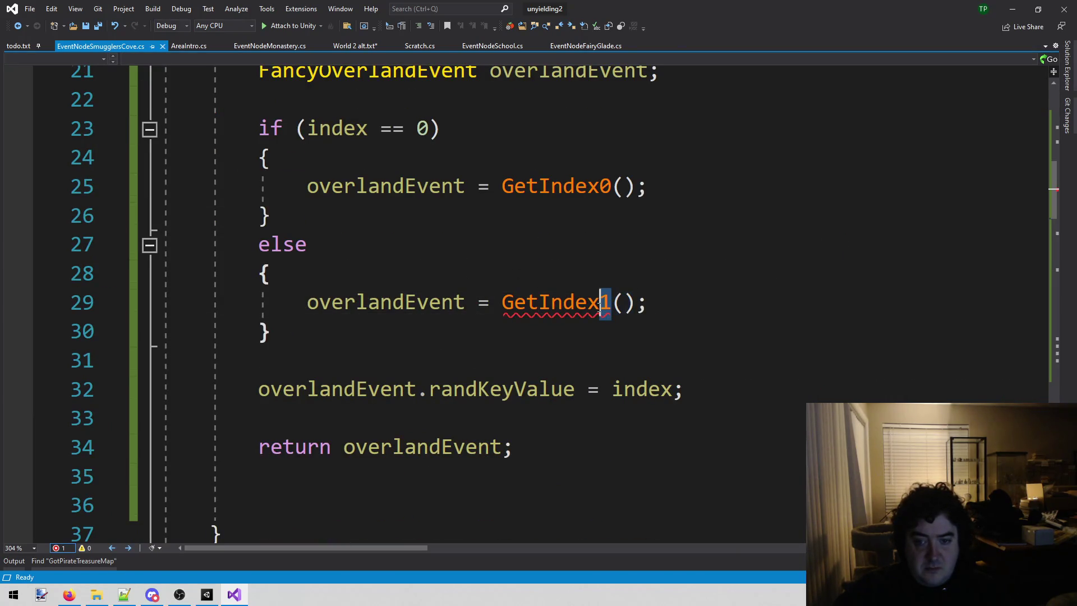
pyautogui.write('0')
pyautogui.hotkey('ctrl', 's')
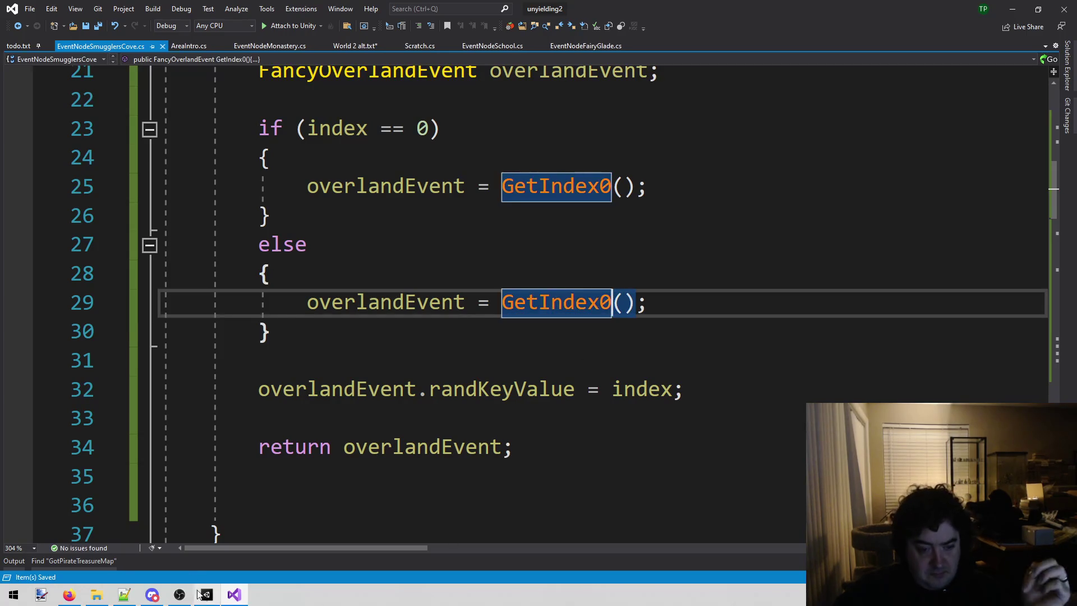
pyautogui.click(206, 594)
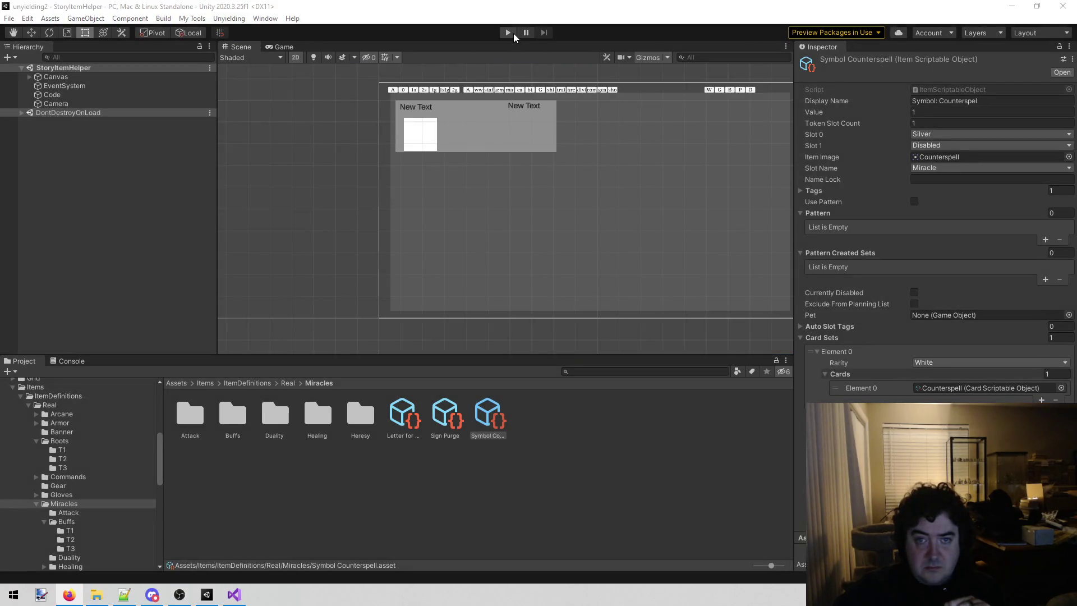
# - Restart play mode and filter the item library to Silver items
pyautogui.click(507, 33)
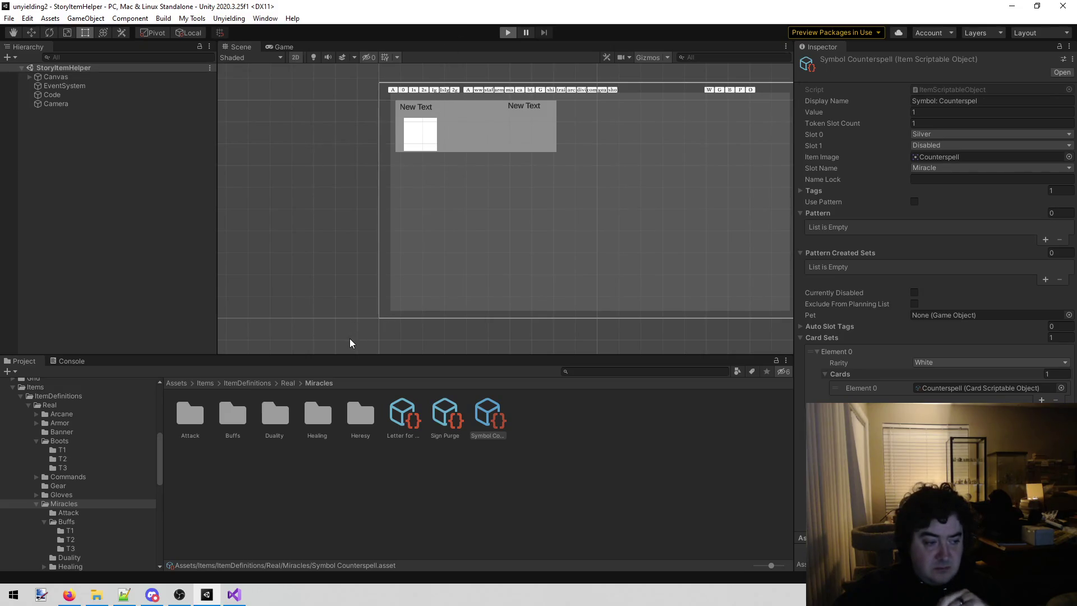
pyautogui.hotkey('ctrl', 'p')
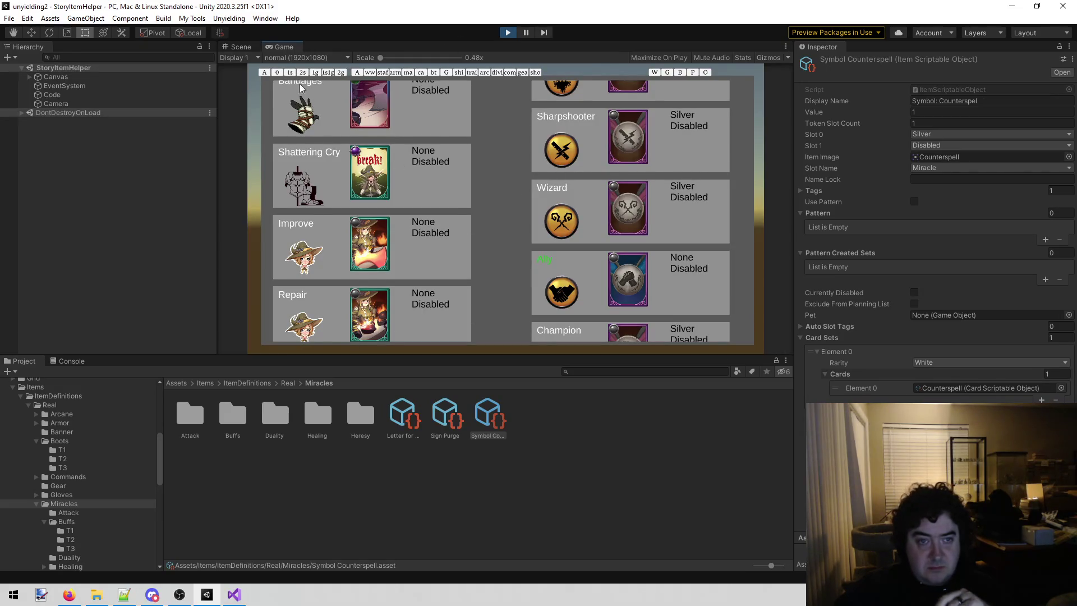
pyautogui.click(290, 74)
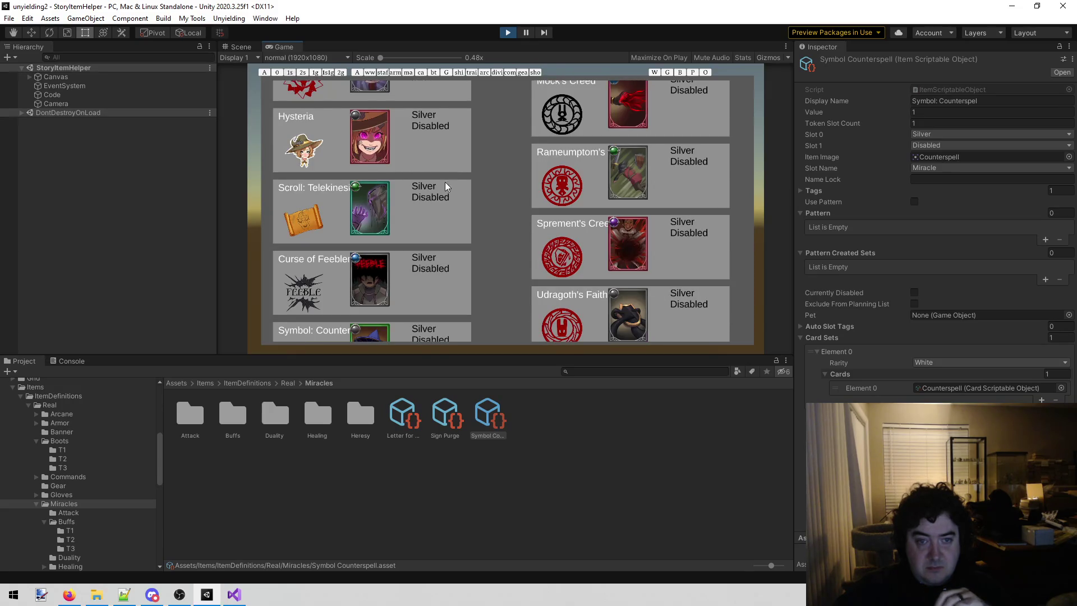
# - Scroll through the Silver items, such as Scroll: Enlarge and Hardened Chain
pyautogui.scroll(-8, 442, 203)
pyautogui.scroll(-5, 439, 237)
pyautogui.scroll(-5, 446, 272)
pyautogui.scroll(-5, 442, 305)
pyautogui.scroll(-3, 444, 270)
pyautogui.scroll(6, 445, 247)
pyautogui.scroll(-10, 450, 305)
pyautogui.scroll(8, 423, 203)
pyautogui.scroll(4, 444, 236)
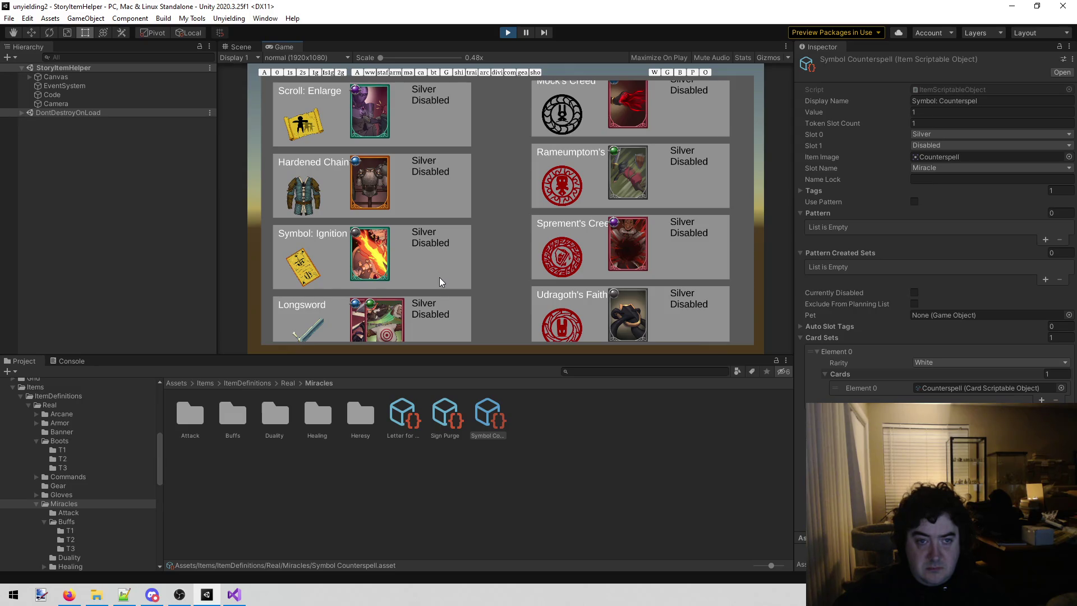
pyautogui.scroll(-3, 440, 277)
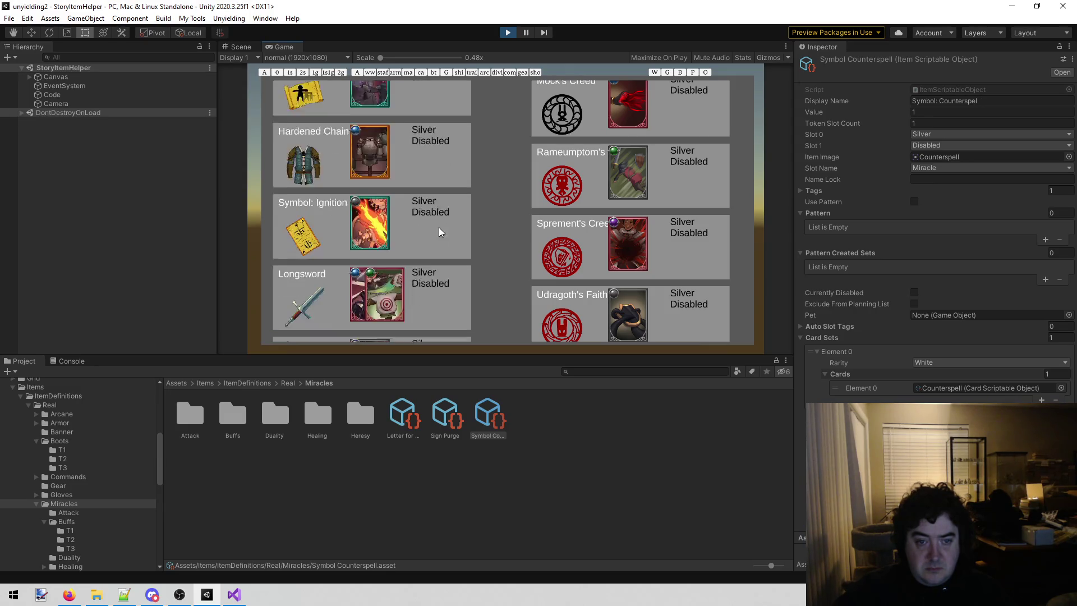
pyautogui.scroll(3, 441, 168)
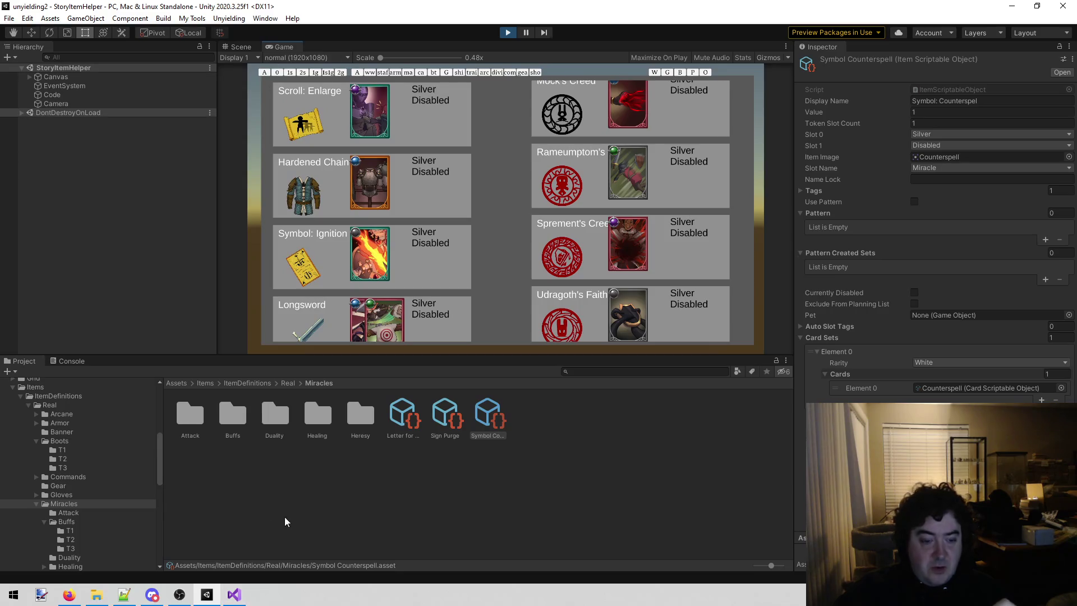
pyautogui.click(234, 595)
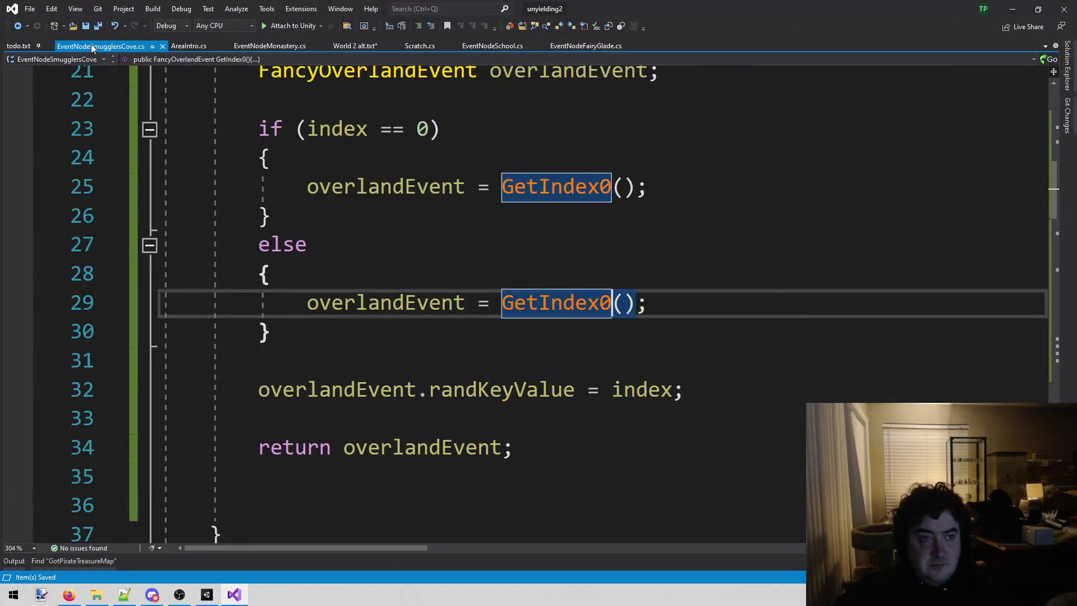
# - Insert 'Scroll enlarge' between 'Hook hand' and 'Gold reroll' in World 2 alt.txt and save
pyautogui.click(352, 51)
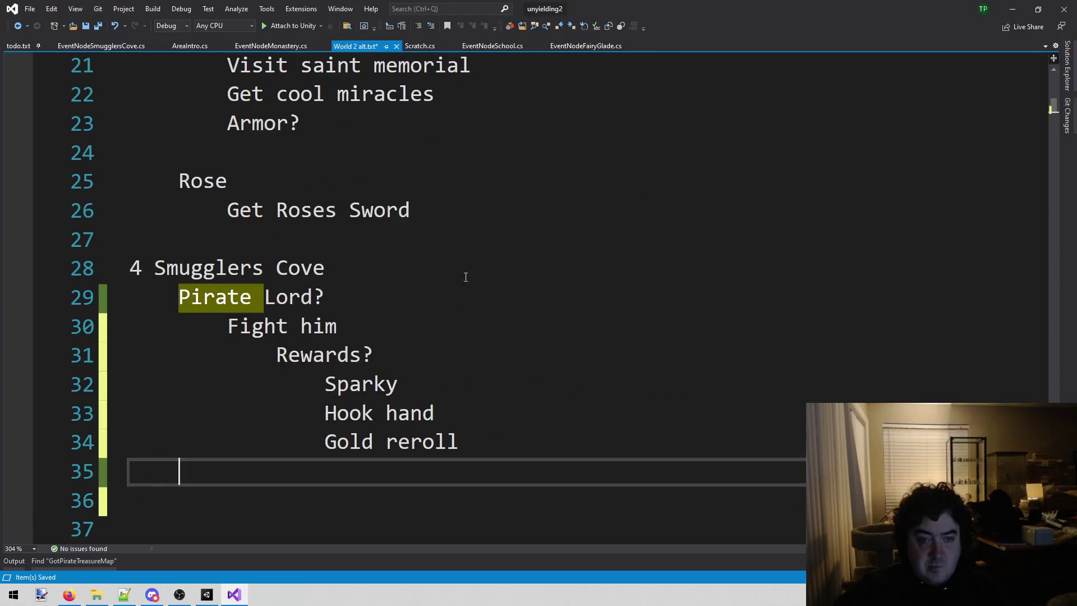
pyautogui.click(519, 441)
pyautogui.click(519, 470)
pyautogui.click(521, 402)
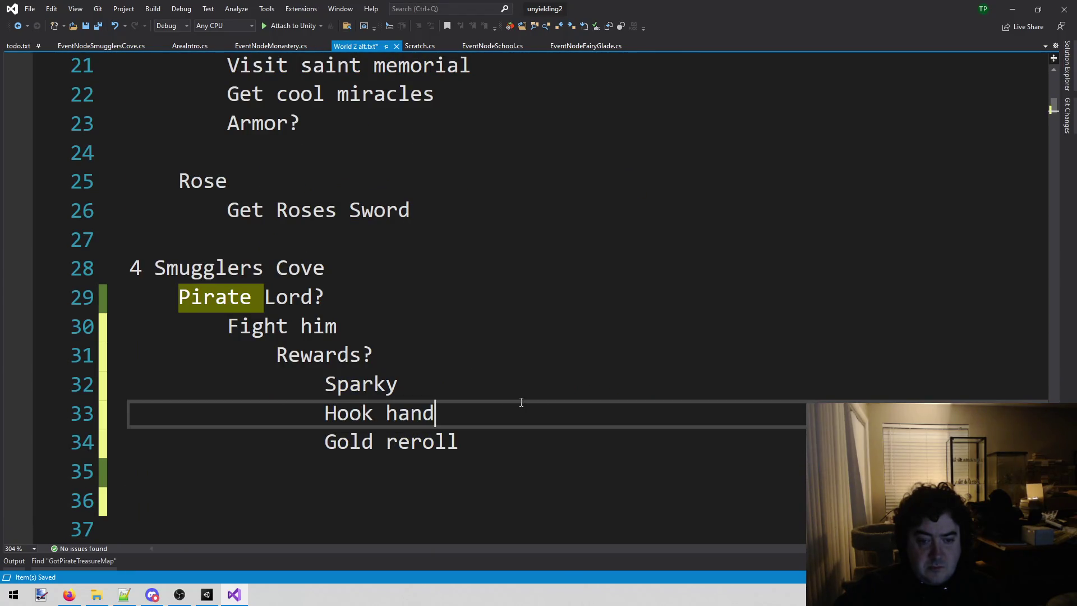
pyautogui.press('Return')
pyautogui.write('Scroll')
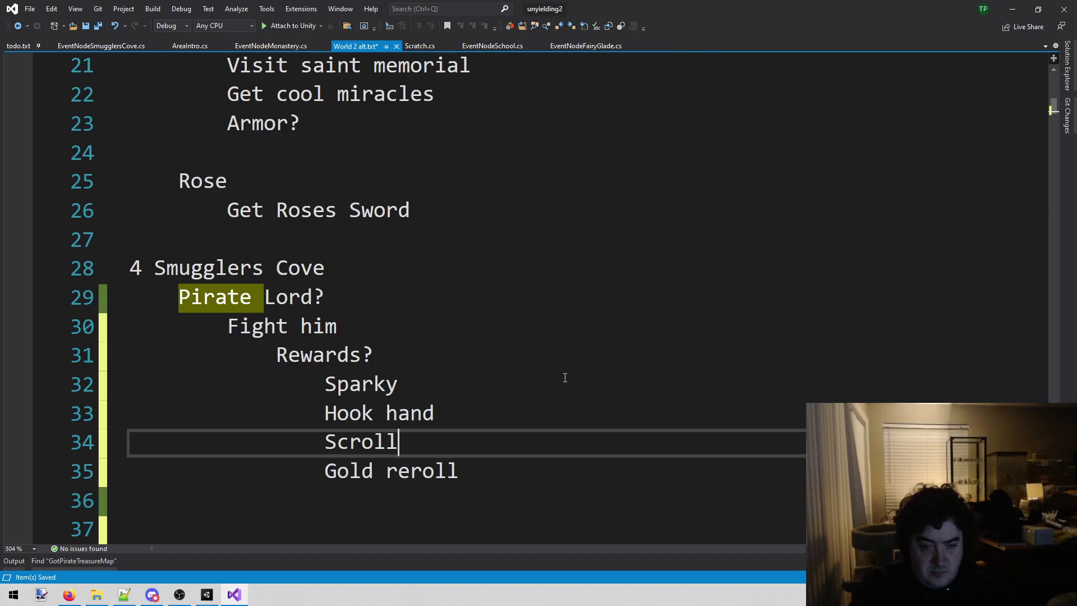
pyautogui.write(' enlare')
pyautogui.hotkey('ctrl', 's')
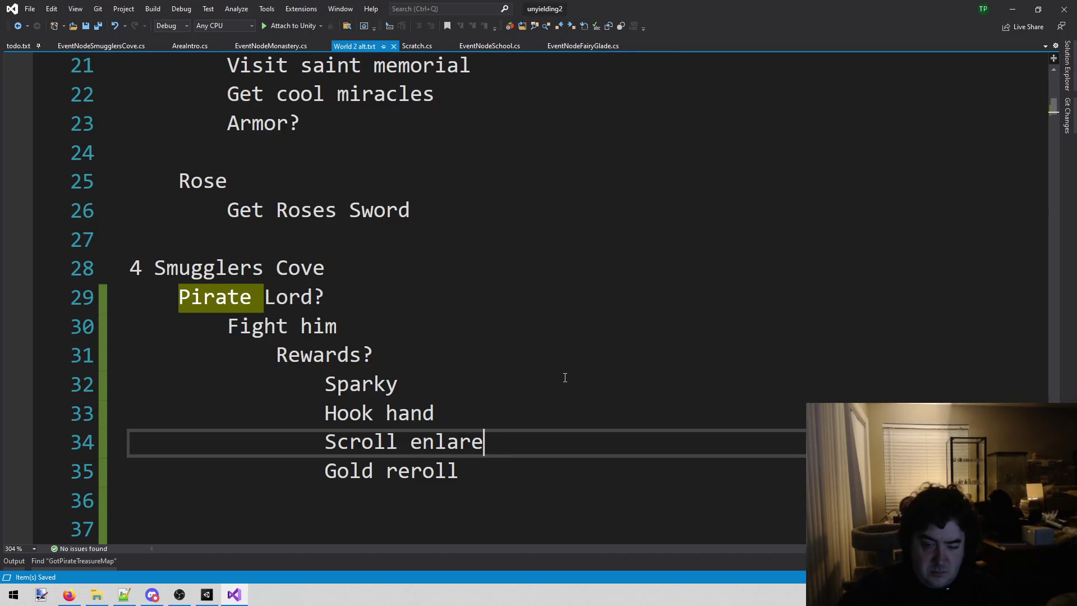
pyautogui.press('Left')
pyautogui.write('g')
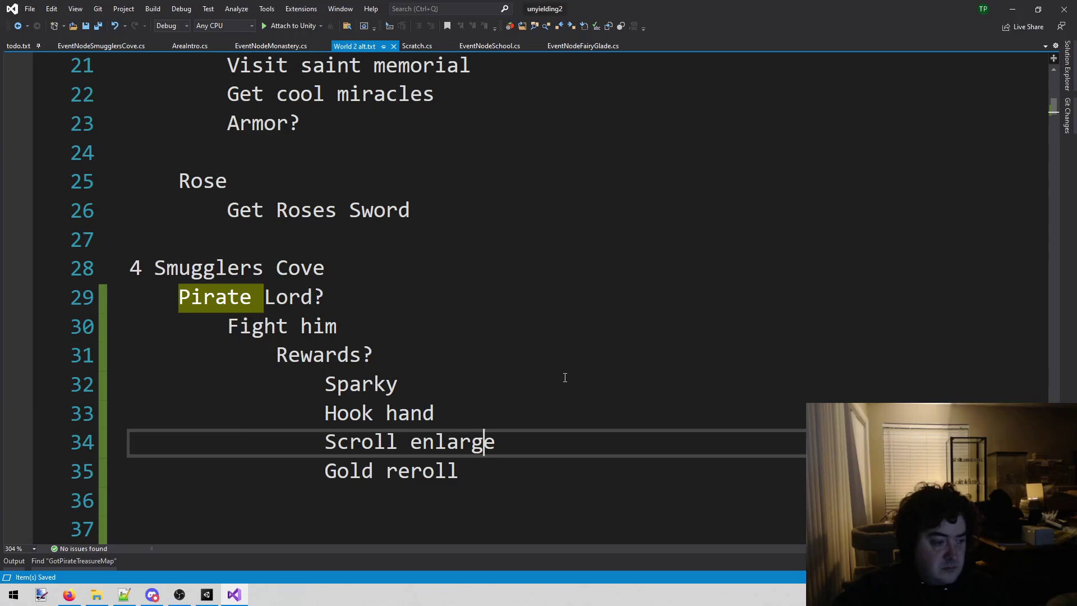
pyautogui.click(206, 594)
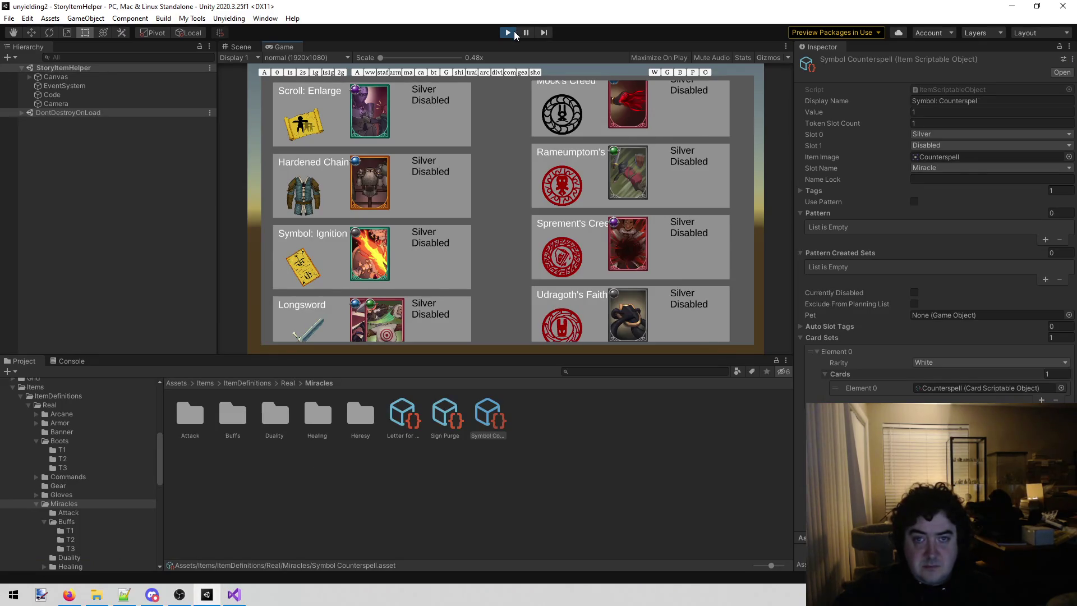
# - Stop play mode and load the FancyOverland scene
pyautogui.click(508, 32)
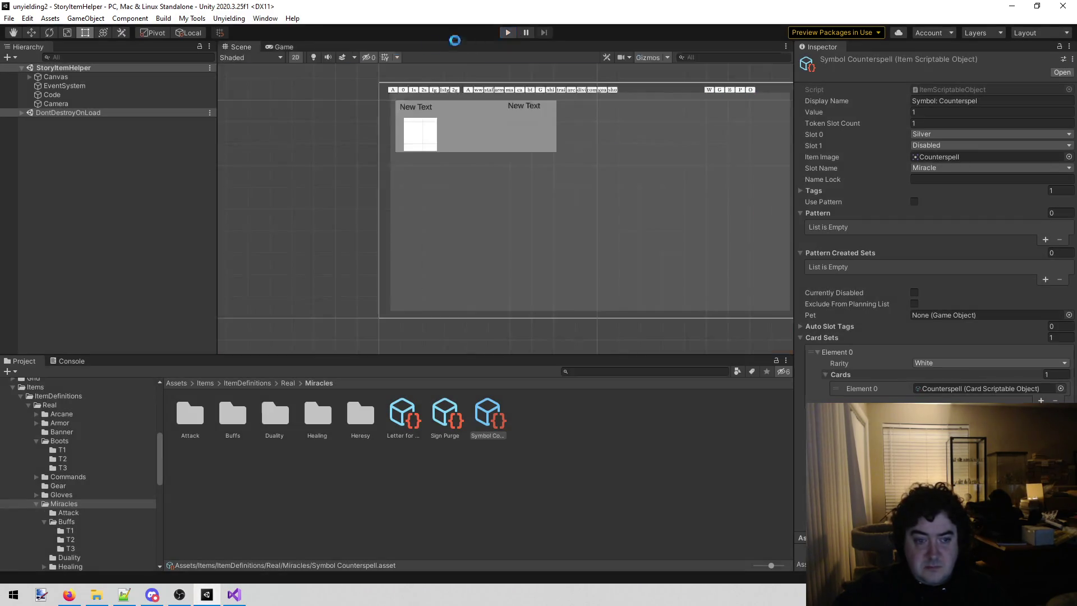
pyautogui.click(231, 18)
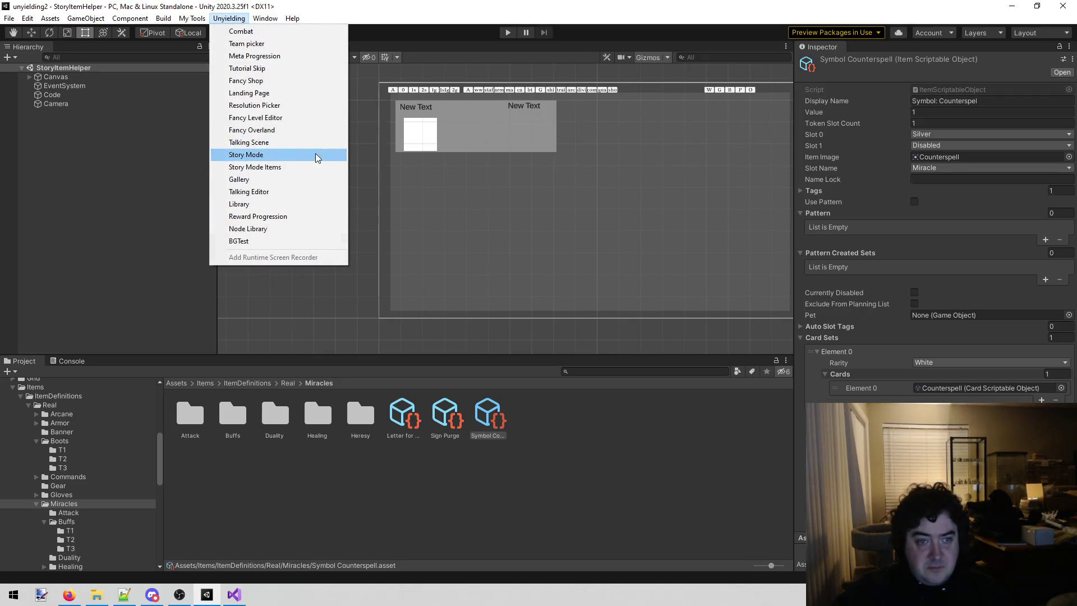
pyautogui.click(312, 130)
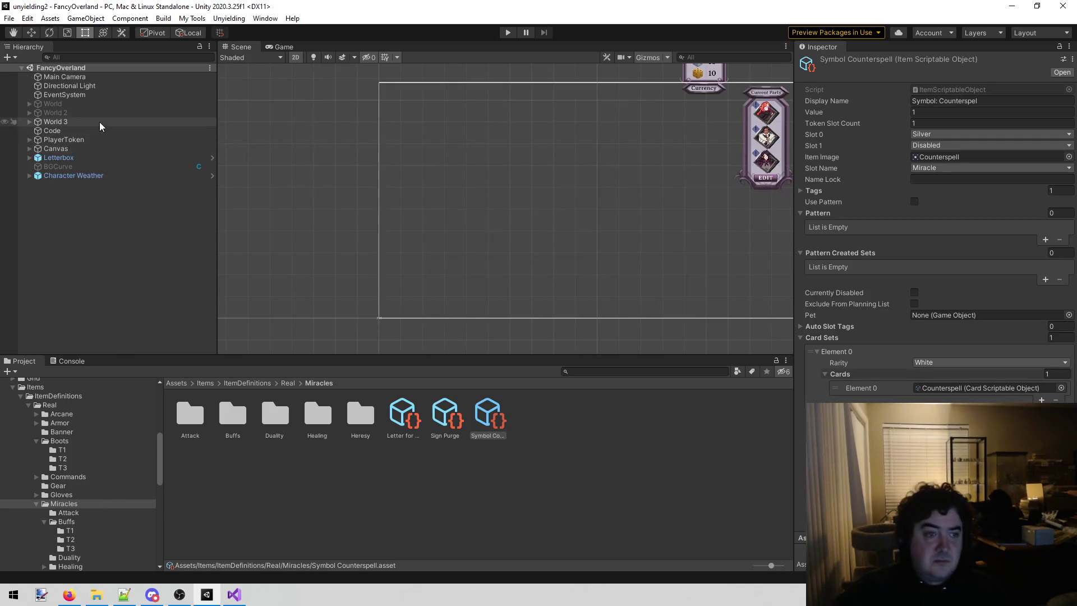
# - Import Event_Art_Bandit_Convention beside the Druid_Grove art and make it a Sprite (2D and UI)
pyautogui.click(943, 341)
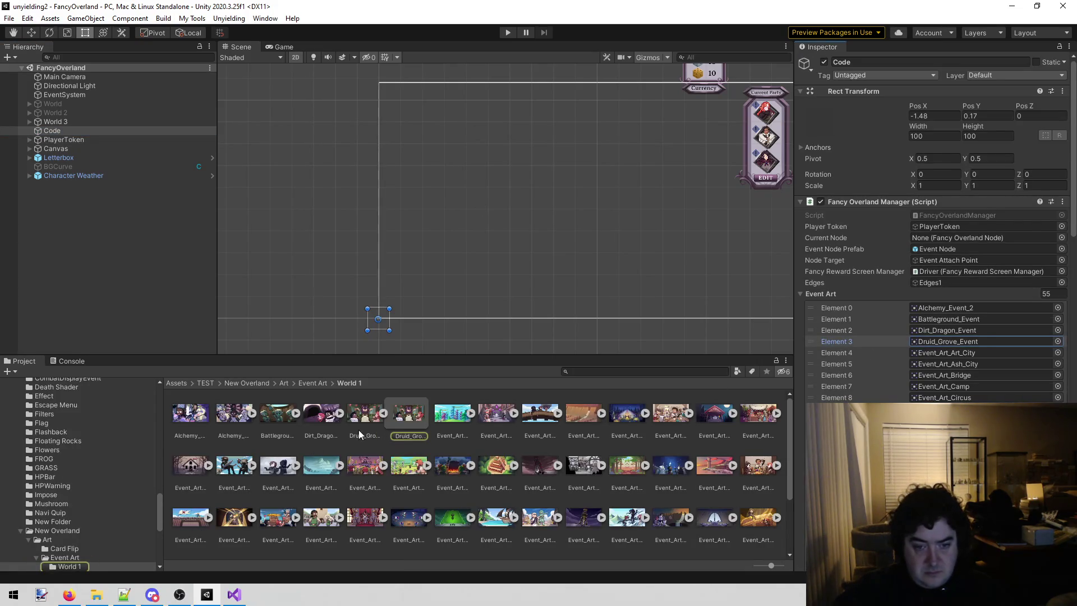
pyautogui.click(384, 413)
pyautogui.click(97, 595)
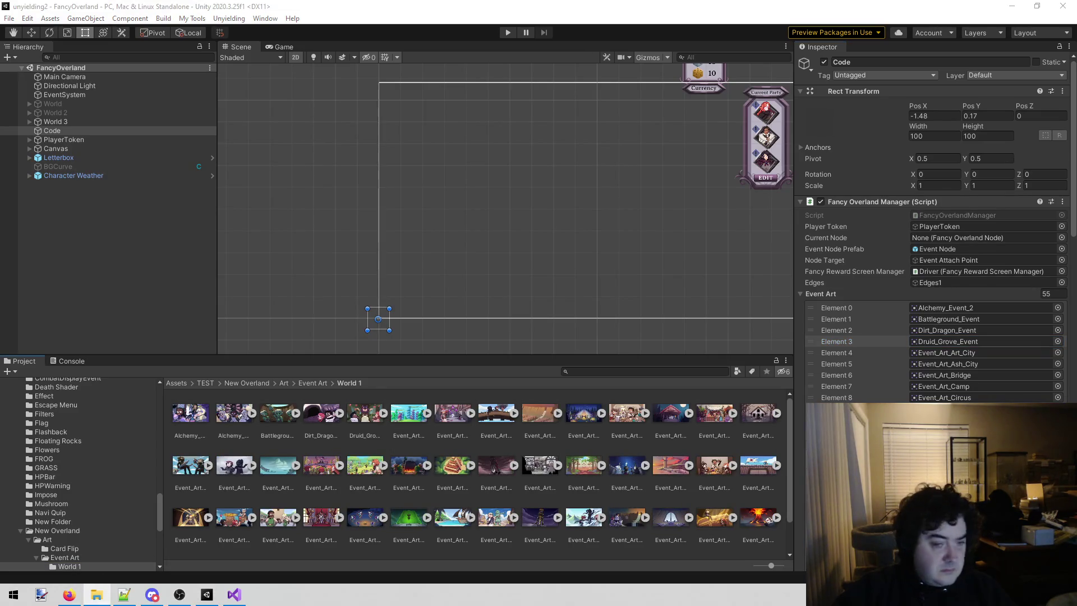
pyautogui.moveTo(241, 421)
pyautogui.mouseDown()
pyautogui.moveTo(408, 432)
pyautogui.moveTo(396, 447)
pyautogui.mouseUp()
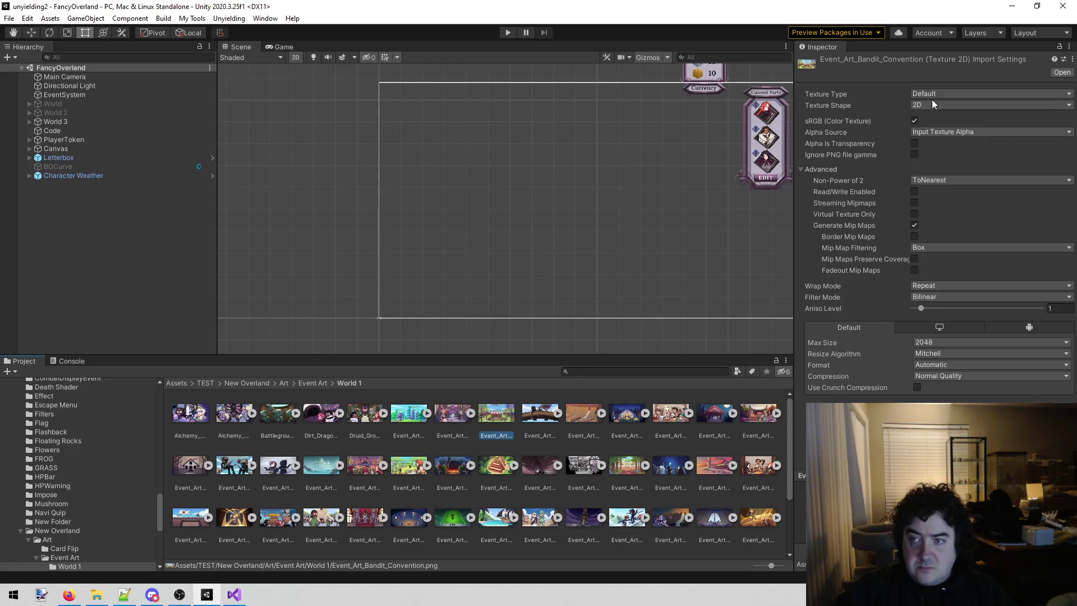
pyautogui.click(925, 96)
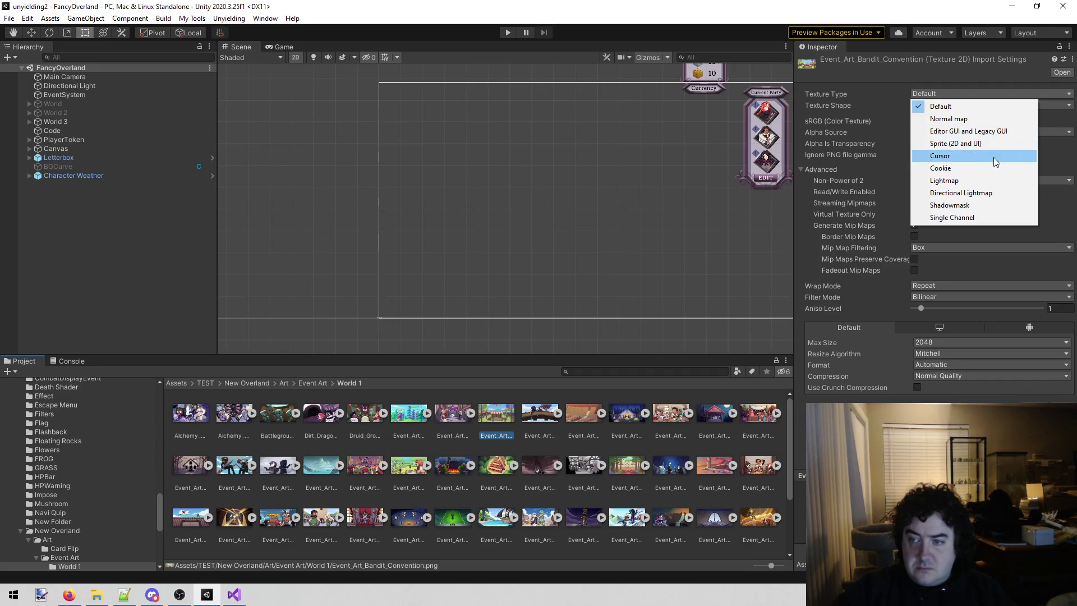
pyautogui.click(983, 144)
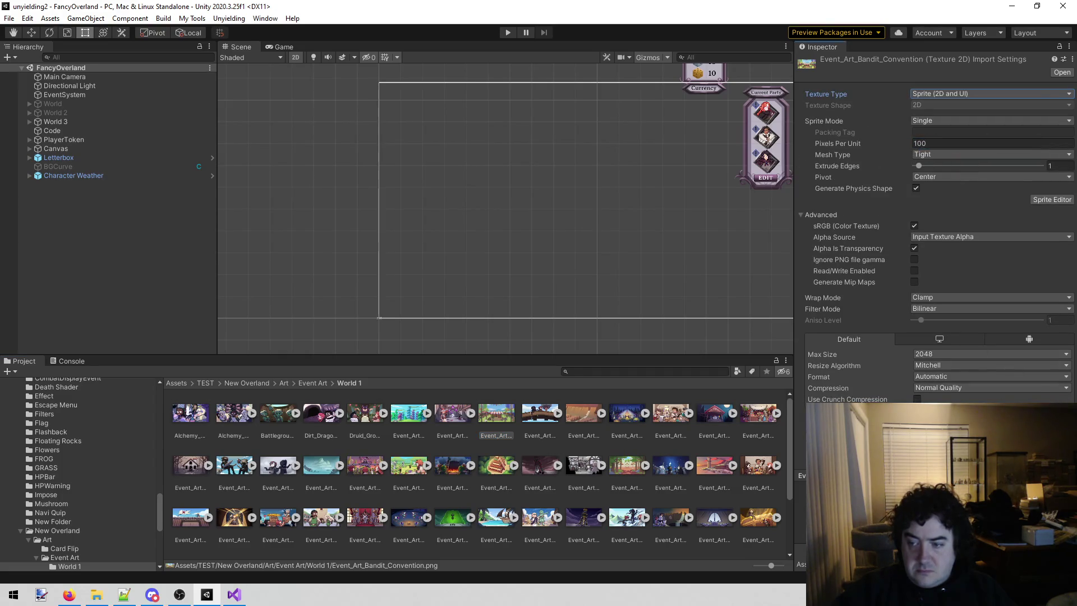
# - Add the Bandit Convention image to Code's Event Art list as element 55
pyautogui.click(118, 130)
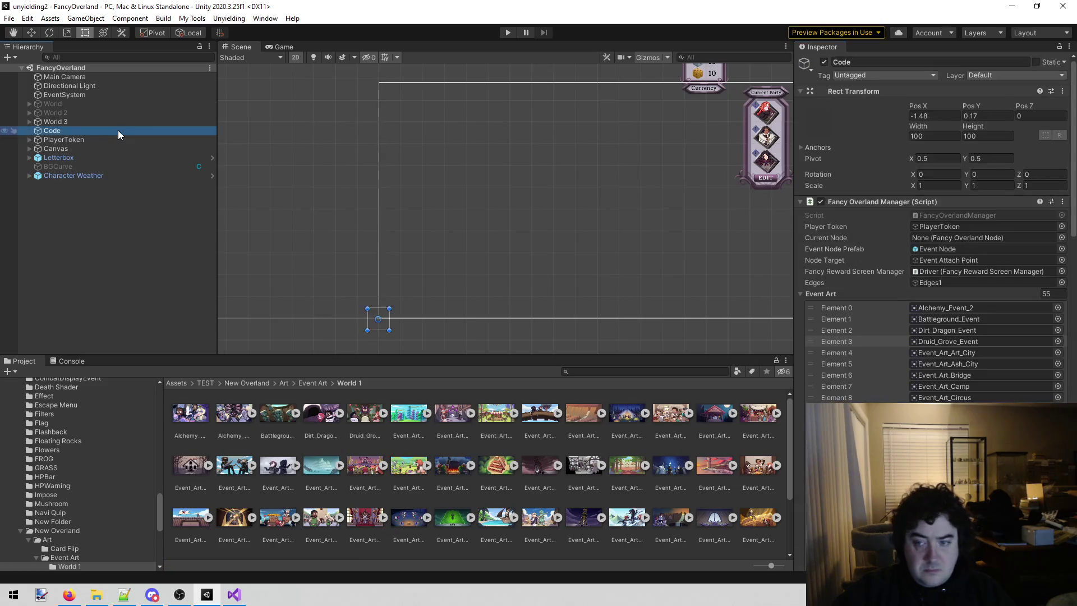
pyautogui.scroll(-10, 1015, 337)
pyautogui.scroll(12, 948, 334)
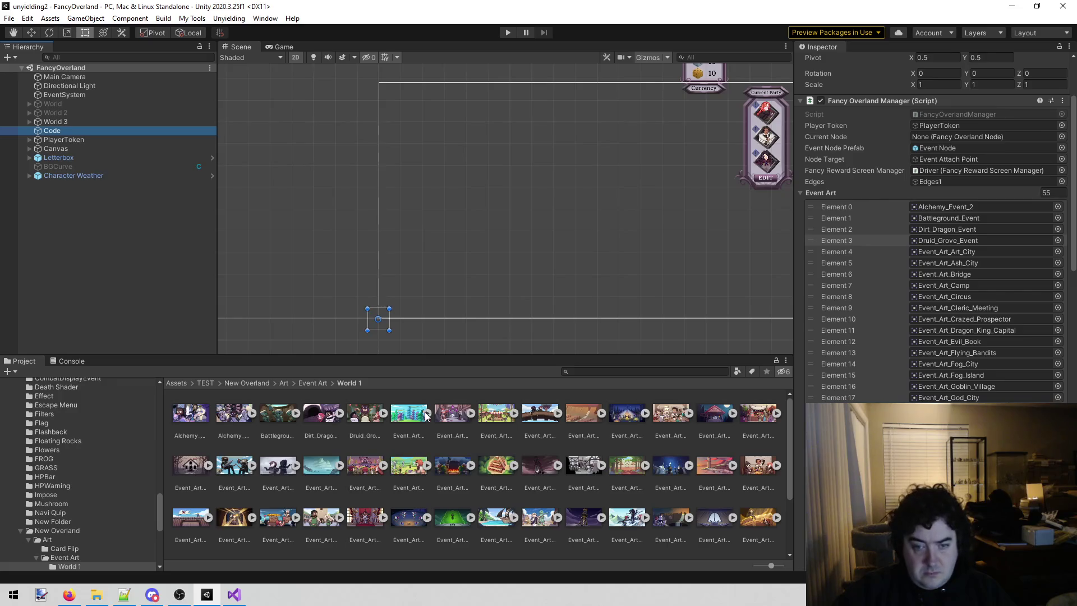
pyautogui.moveTo(533, 463)
pyautogui.mouseDown()
pyautogui.moveTo(650, 342)
pyautogui.moveTo(833, 192)
pyautogui.mouseUp()
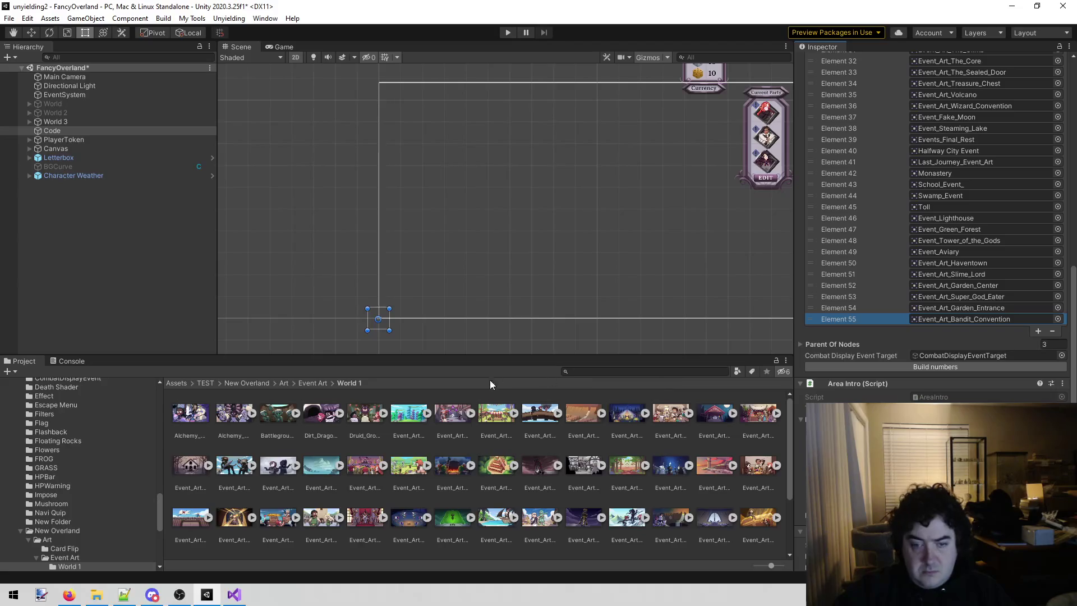
pyautogui.click(501, 434)
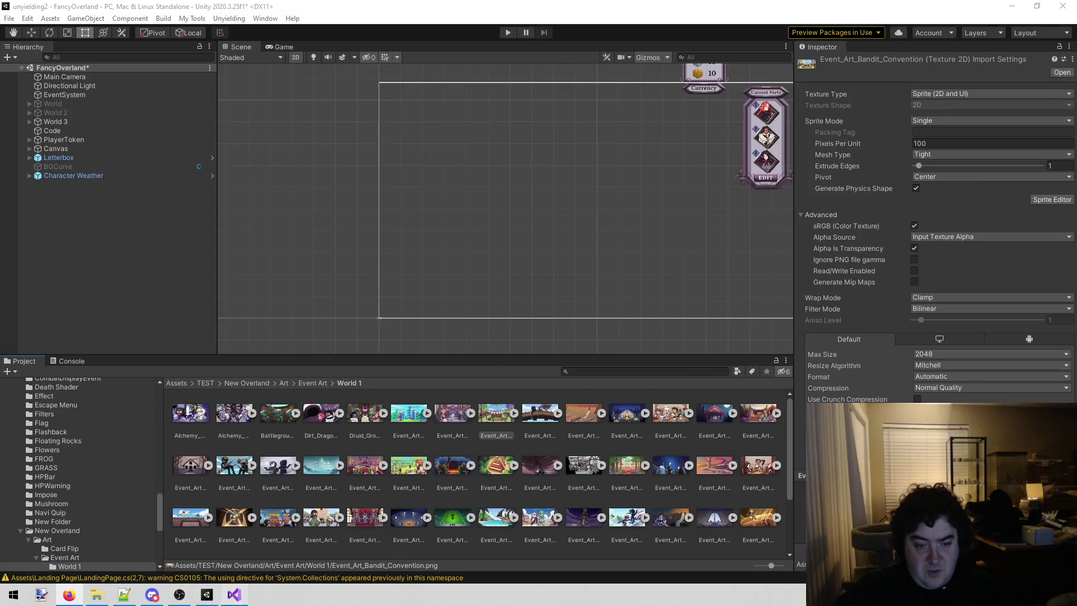
pyautogui.click(234, 594)
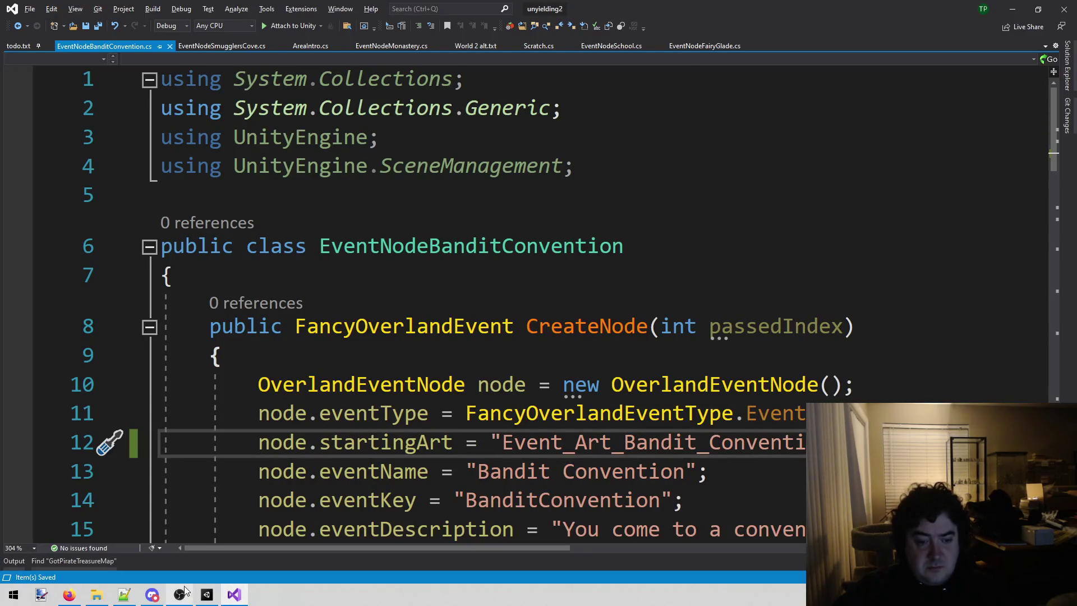
# - Save the FancyOverland scene in Unity with Ctrl+S
pyautogui.click(206, 597)
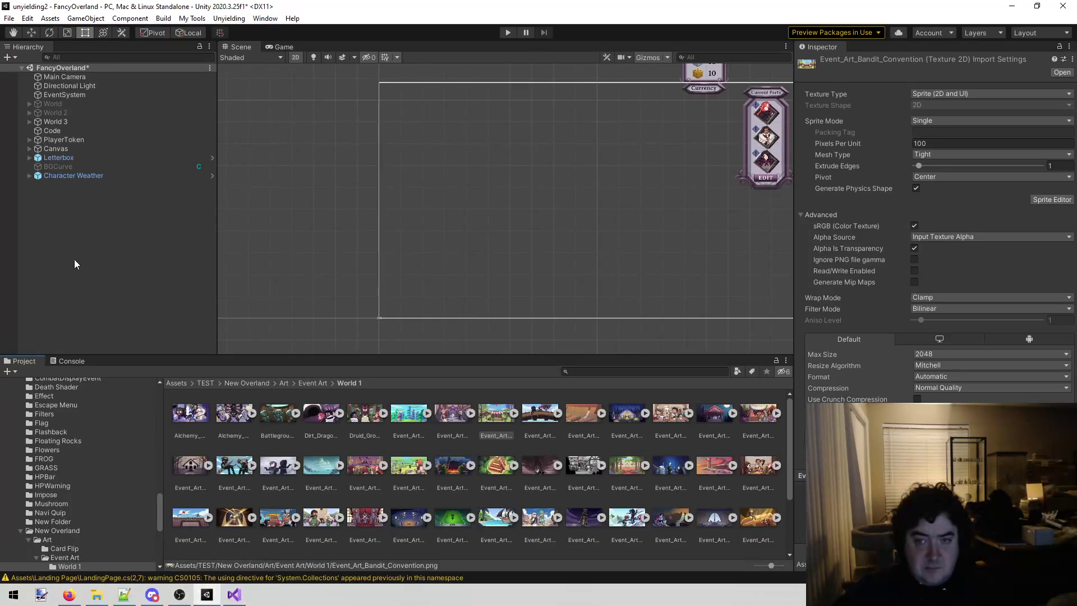
pyautogui.click(59, 129)
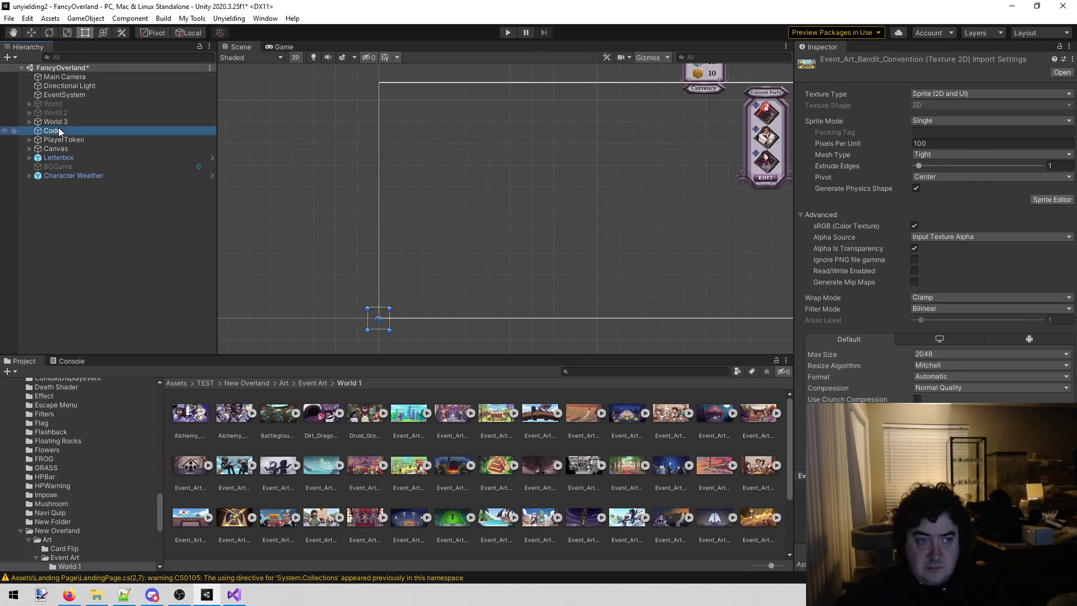
pyautogui.click(73, 295)
pyautogui.hotkey('ctrl', 's')
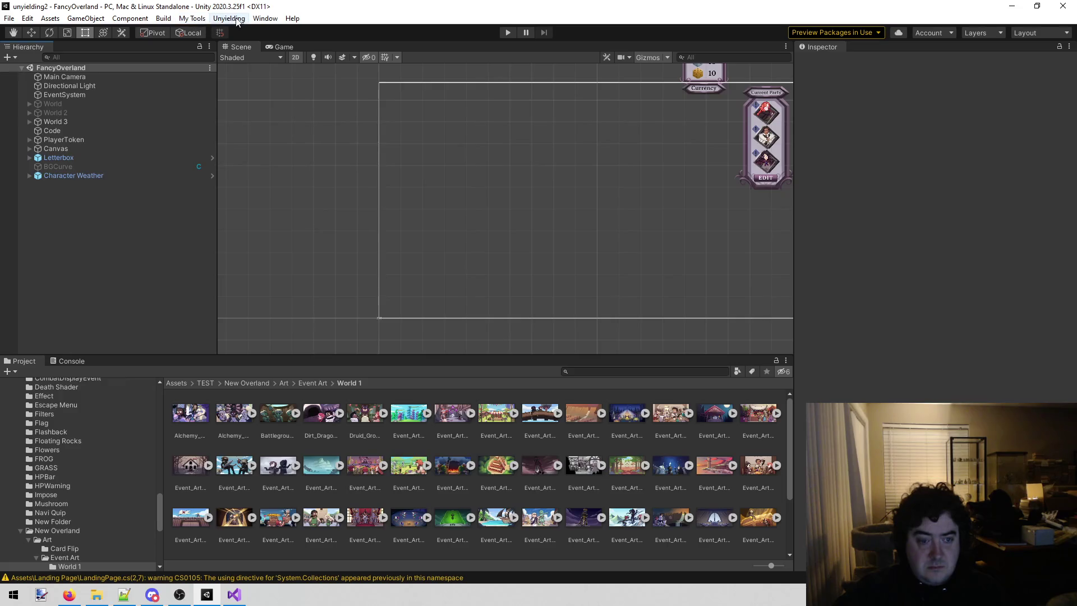
# - Close EventNodeBanditConvention.cs in Visual Studio and return to Unity
pyautogui.click(236, 595)
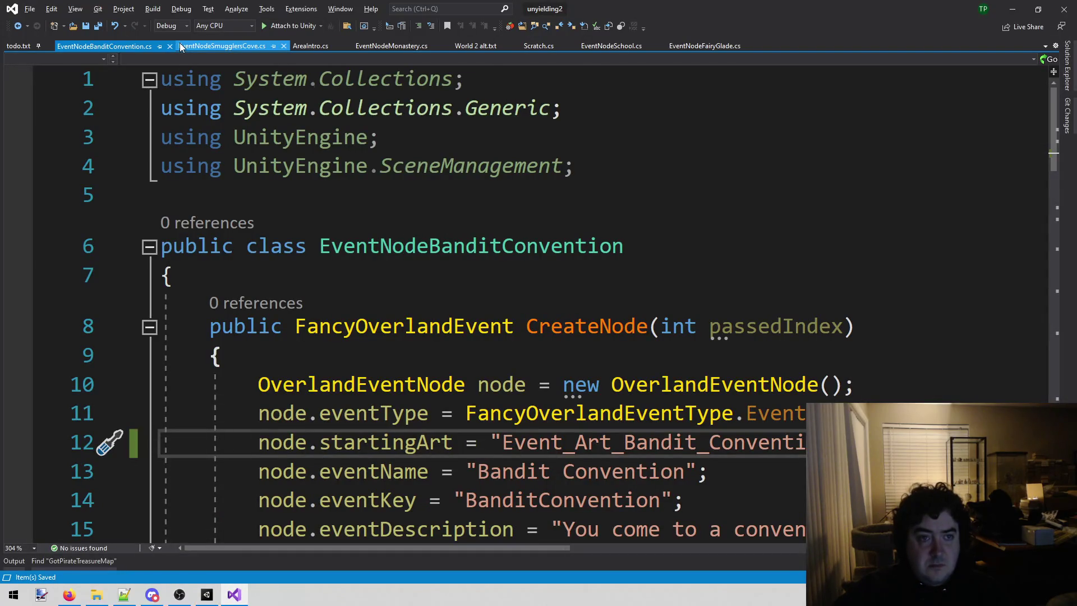
pyautogui.middleClick(100, 45)
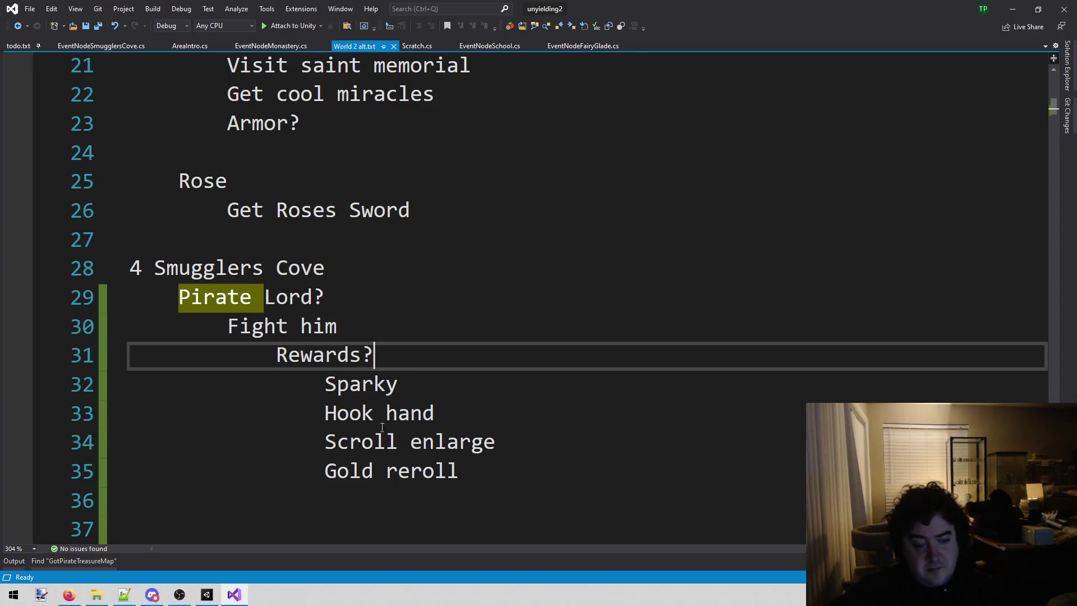
pyautogui.click(206, 595)
pyautogui.scroll(6, 73, 482)
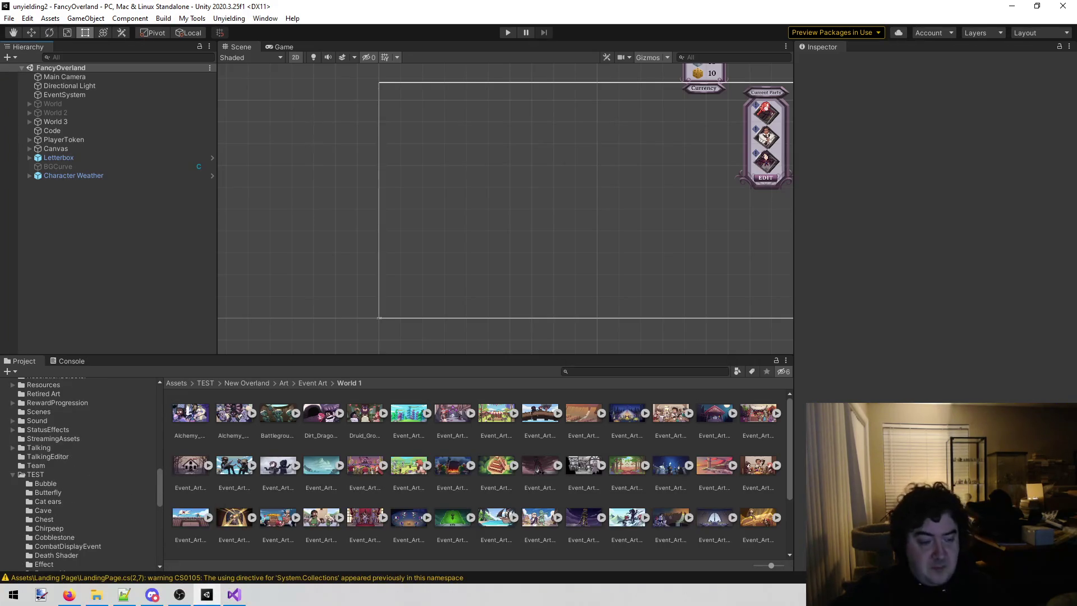
# - Scroll up the Project folder tree past the Character folders
pyautogui.scroll(10, 32, 476)
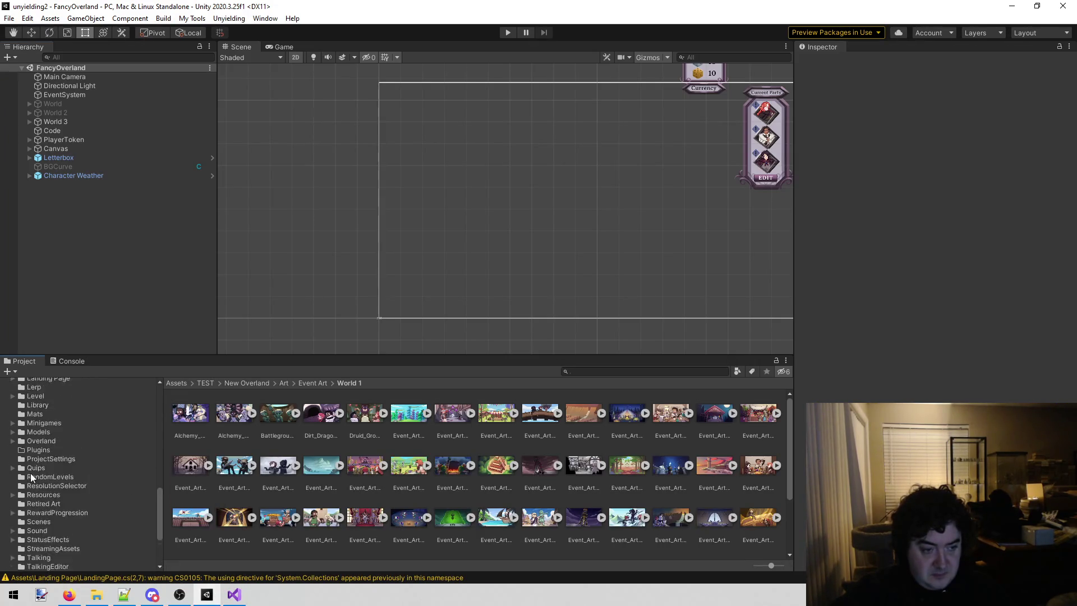
pyautogui.scroll(7, 32, 477)
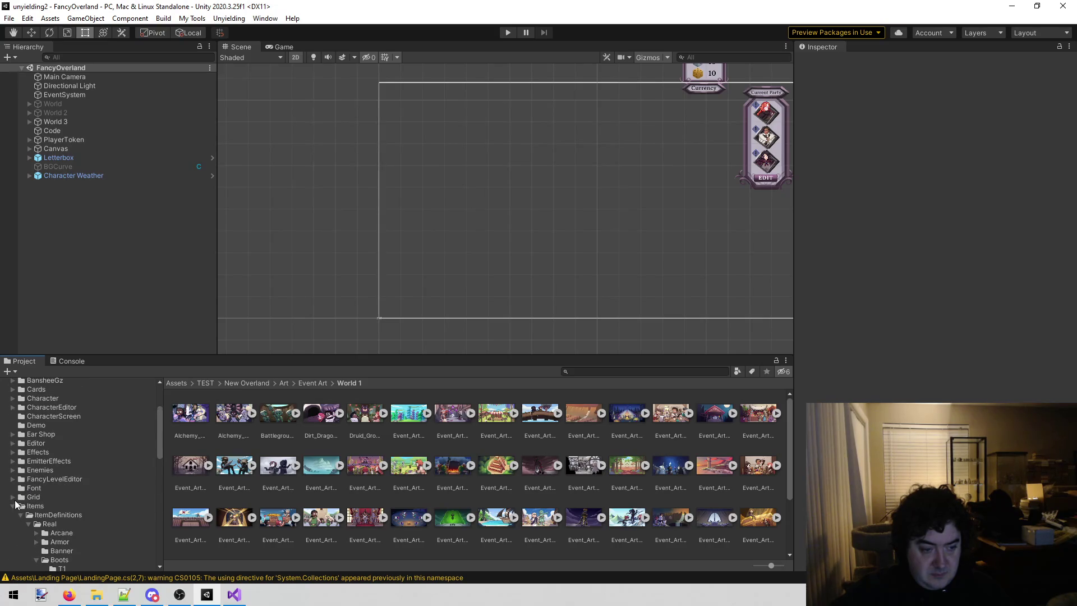
pyautogui.scroll(5, 35, 501)
pyautogui.click(44, 506)
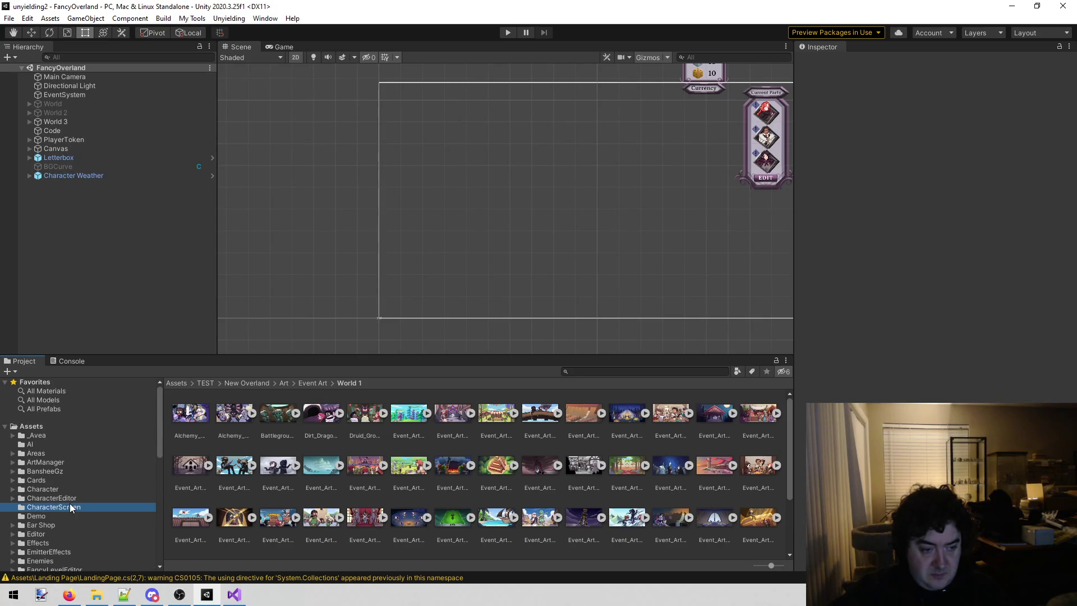
pyautogui.click(70, 499)
pyautogui.click(59, 489)
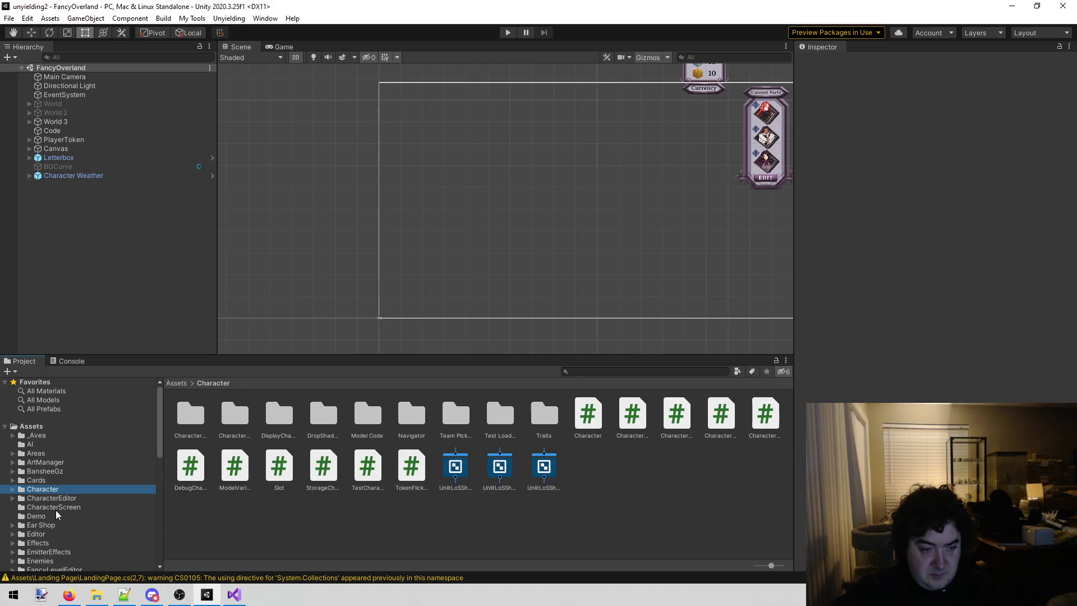
# - Browse into Assets > Enemies > Enemies > Pirate
pyautogui.scroll(-5, 58, 515)
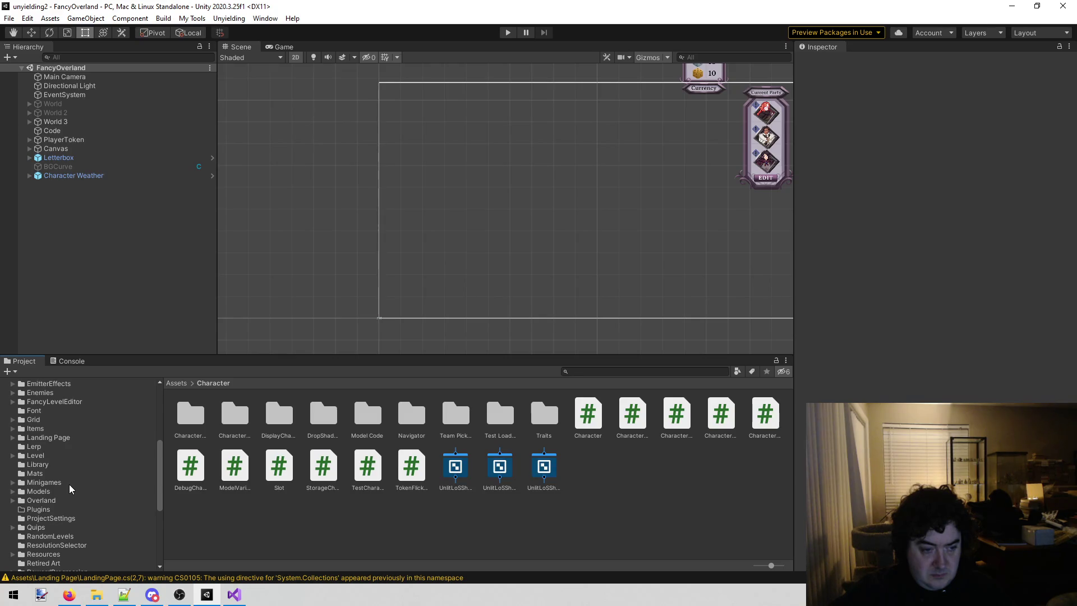
pyautogui.scroll(2, 71, 490)
pyautogui.click(80, 458)
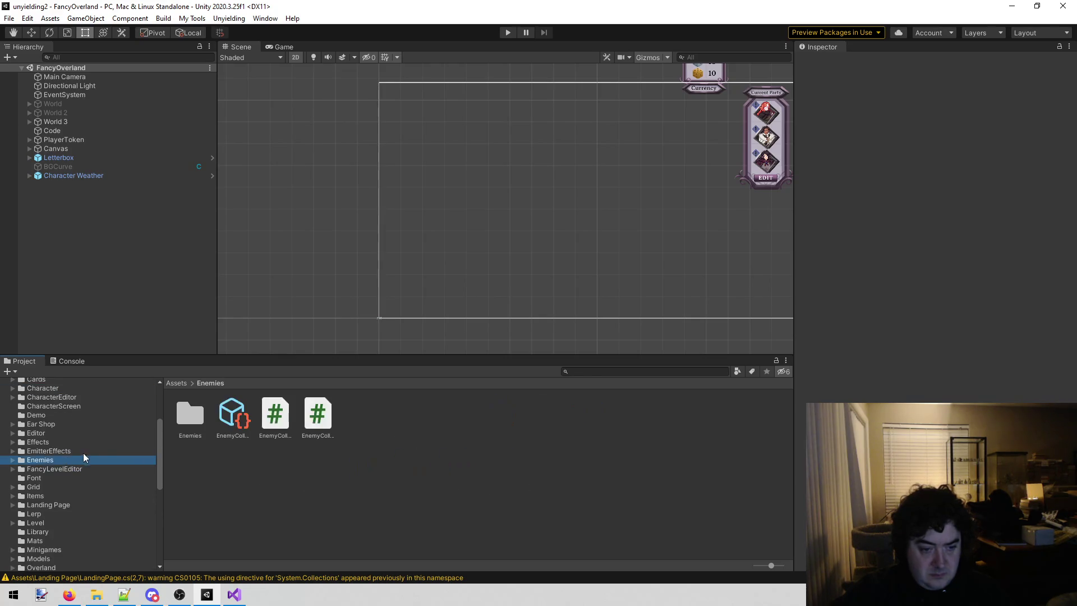
pyautogui.doubleClick(190, 415)
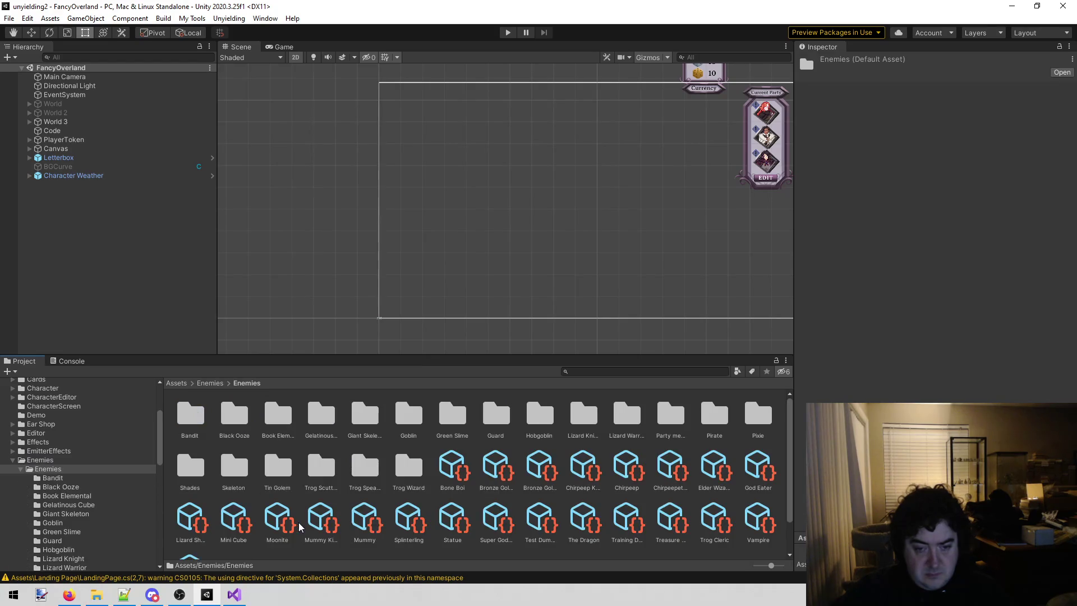
pyautogui.scroll(-1, 300, 527)
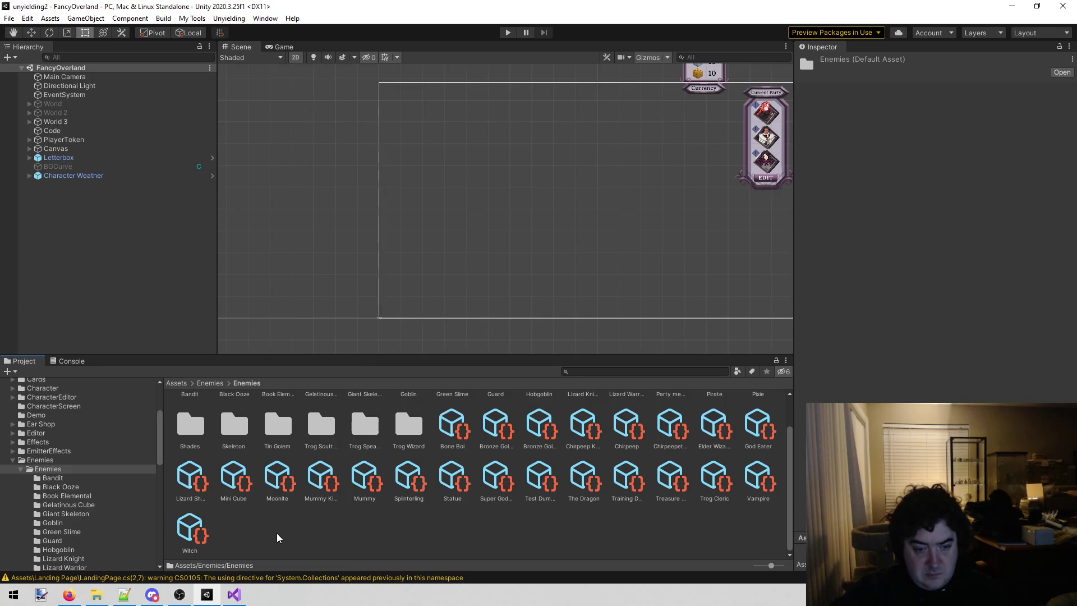
pyautogui.scroll(1, 362, 525)
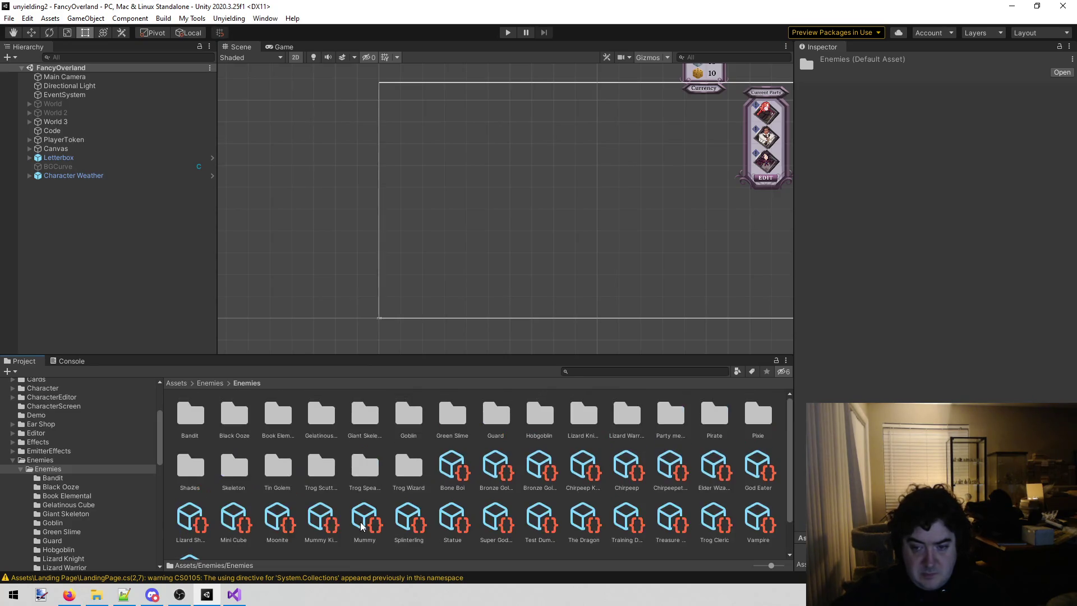
pyautogui.doubleClick(717, 419)
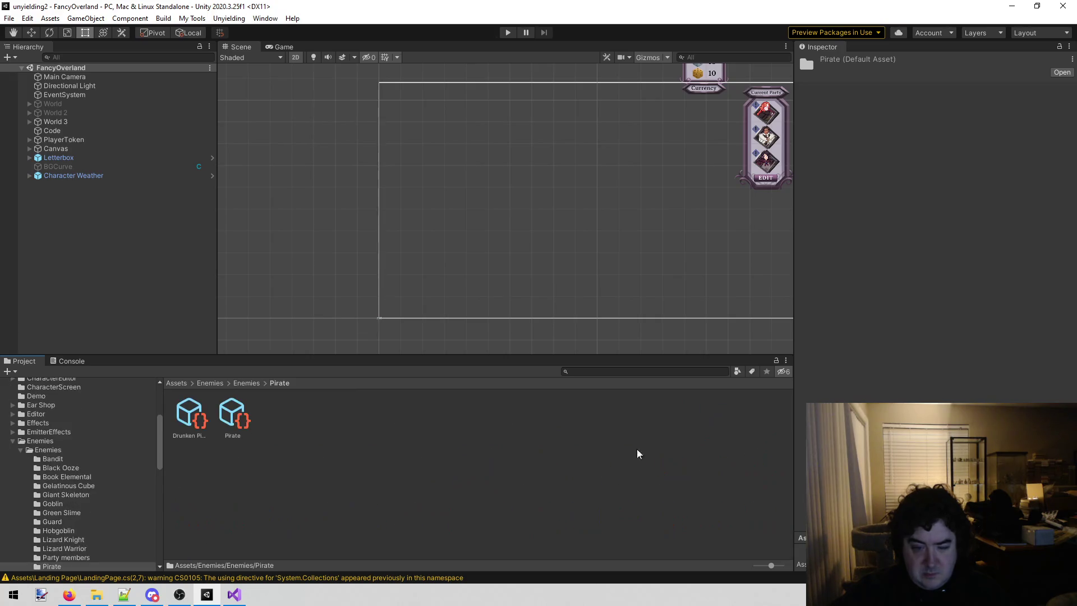
# - Duplicate the Drunken Pirate asset and name the copy 'Pirate Captain'
pyautogui.click(229, 418)
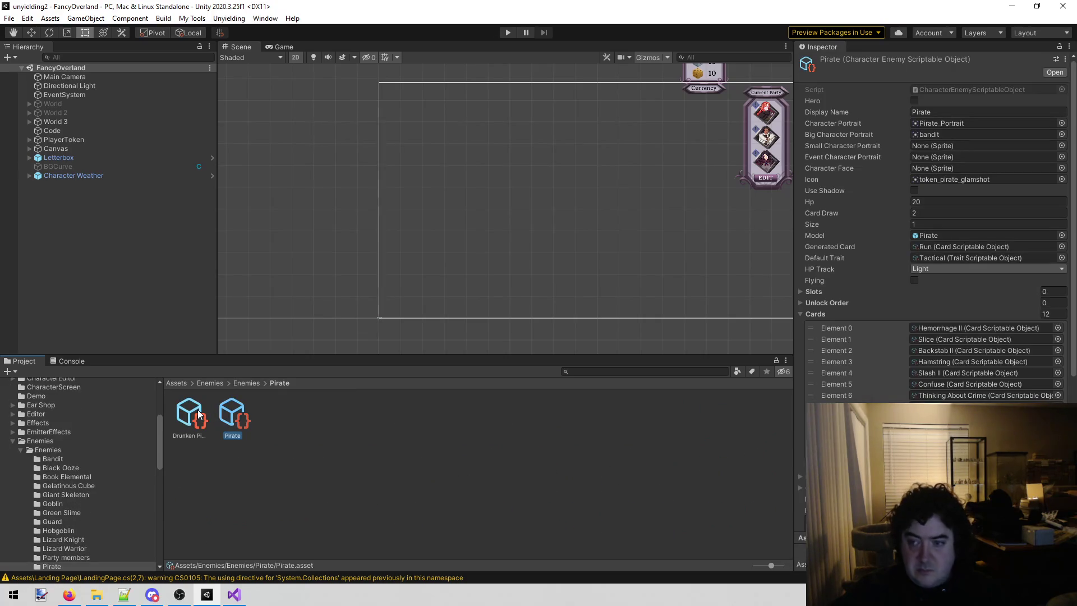
pyautogui.click(199, 415)
pyautogui.click(193, 439)
pyautogui.click(191, 408)
pyautogui.hotkey('ctrl', 'd')
pyautogui.click(232, 420)
pyautogui.click(203, 435)
pyautogui.click(188, 434)
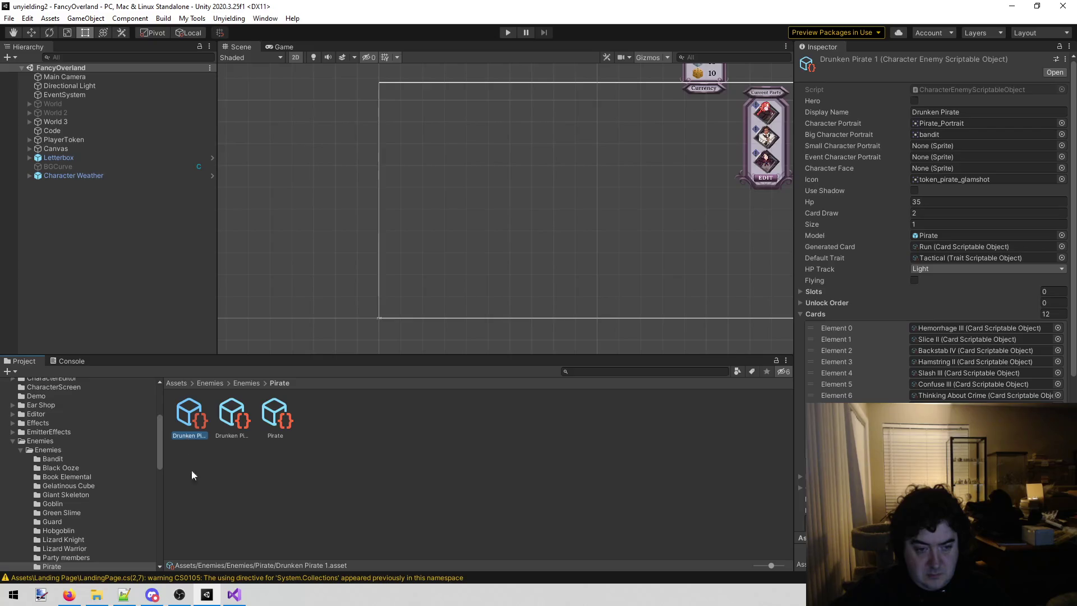
pyautogui.write('Pirate ')
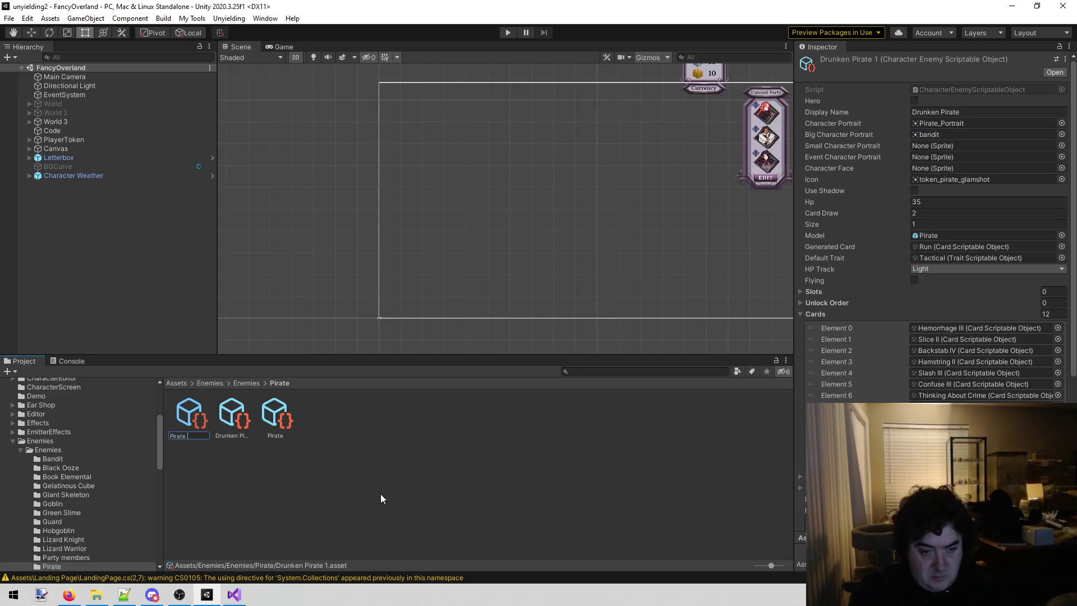
pyautogui.write('Captain')
pyautogui.press('Return')
# - Begin replacing the Display Name text, typing 'Captain Pi'
pyautogui.click(981, 110)
pyautogui.press('BackSpace')
pyautogui.write('Captain Pi')
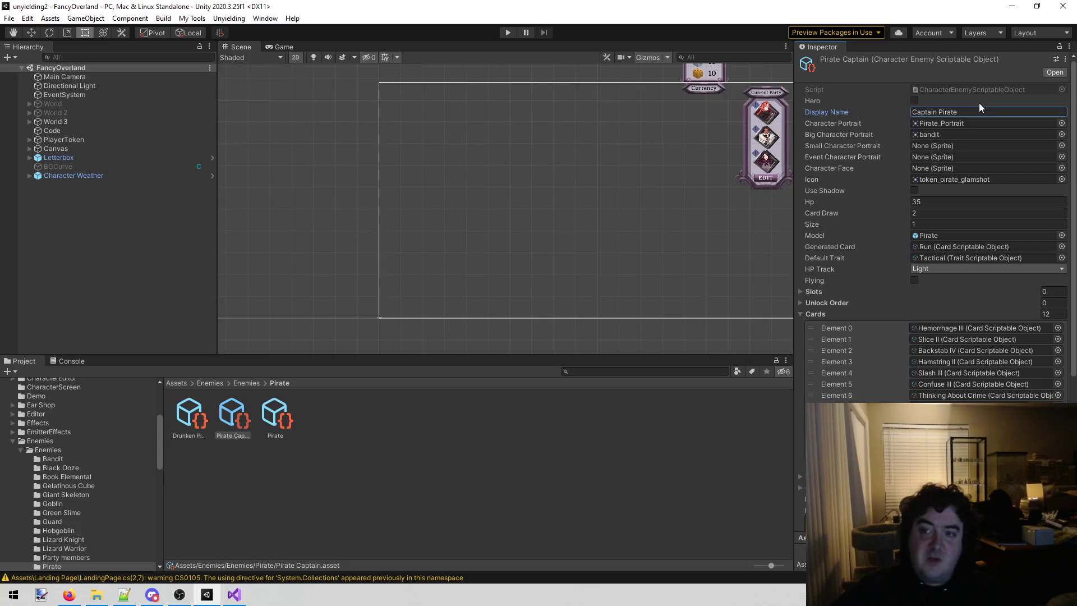
# - Set Pirate Captain's Display Name to 'Pirate Captain', Hp to 50 and Size to 2
pyautogui.click(979, 110)
pyautogui.press('BackSpace')
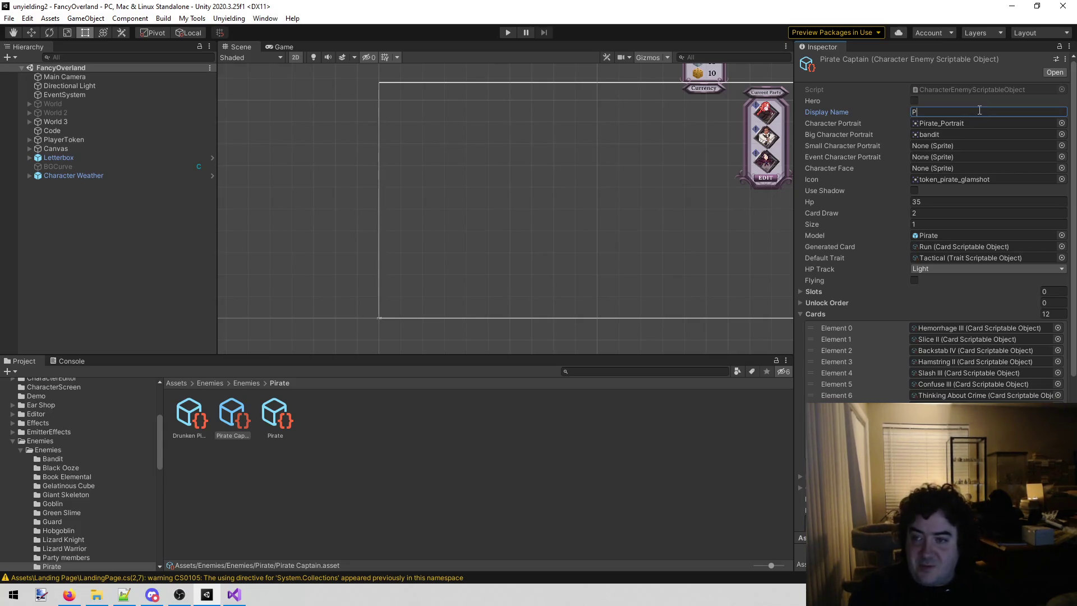
pyautogui.write('rate Captain')
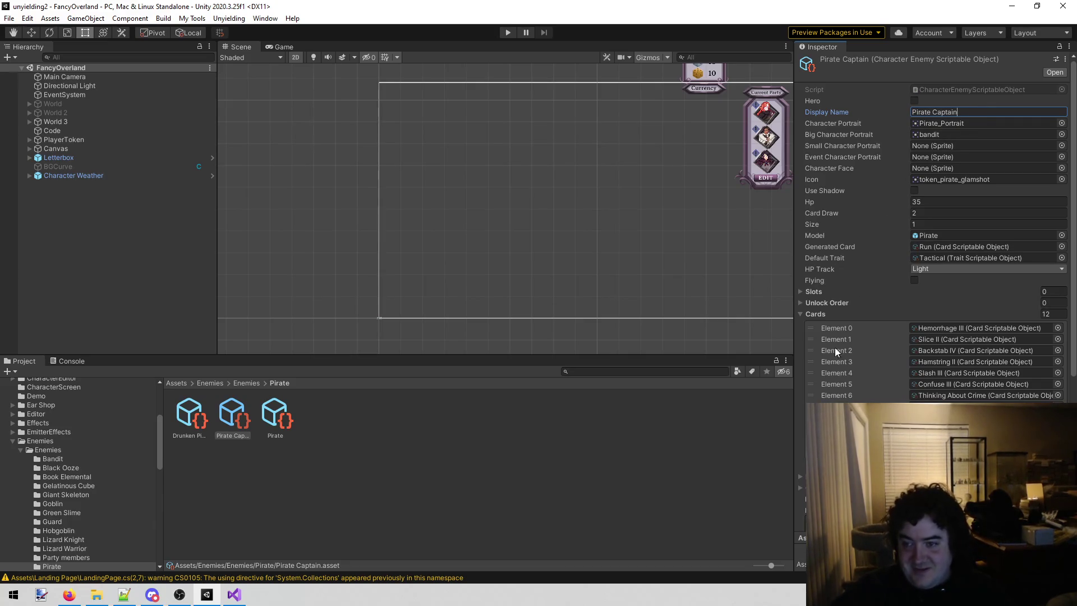
pyautogui.click(935, 203)
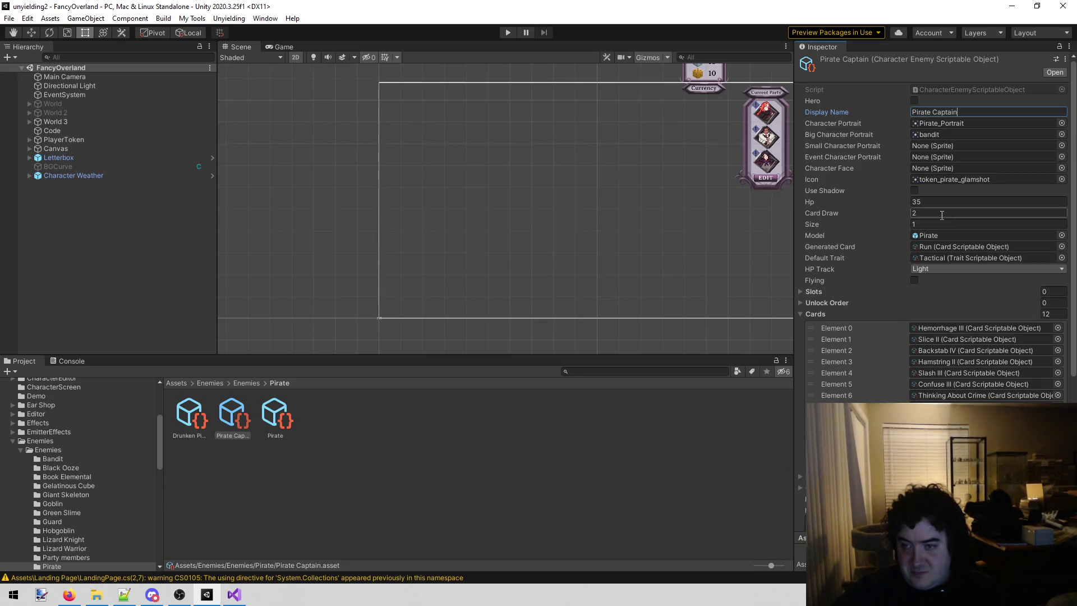
pyautogui.write('50')
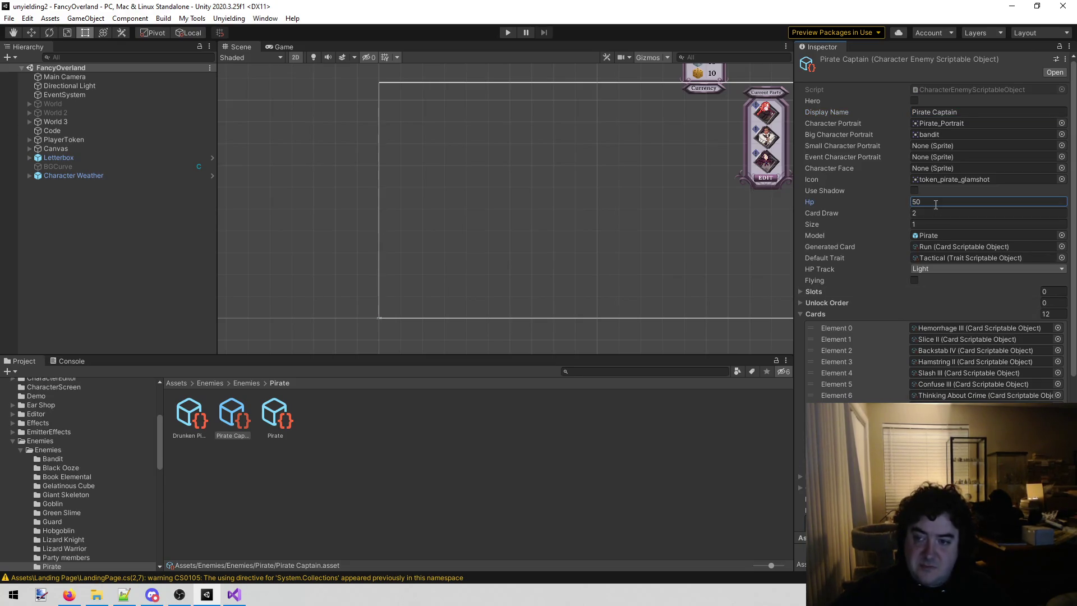
pyautogui.scroll(-10, 908, 239)
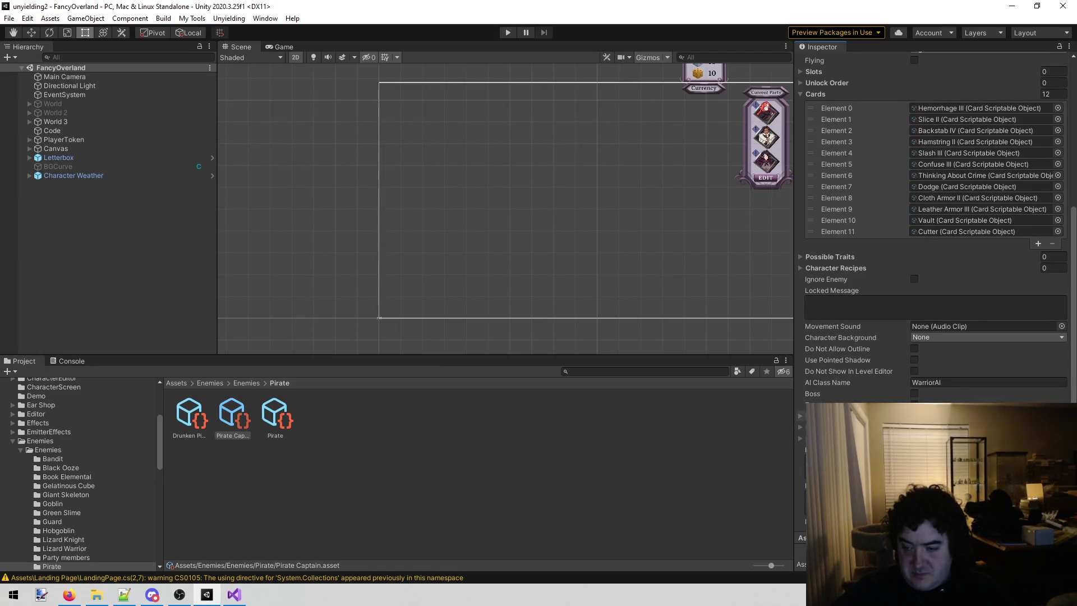
pyautogui.scroll(10, 931, 225)
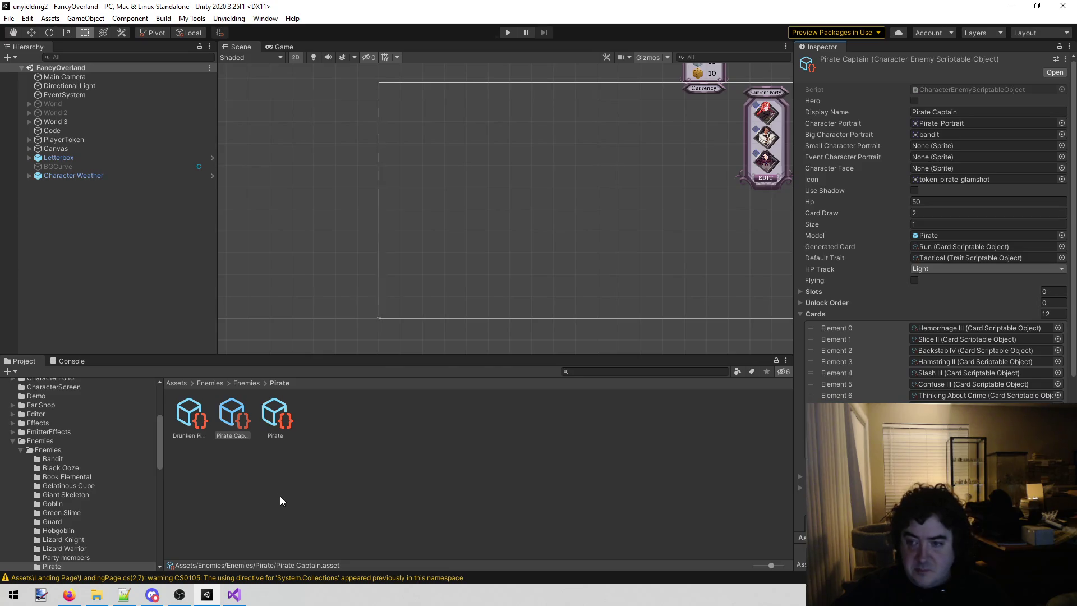
pyautogui.click(933, 224)
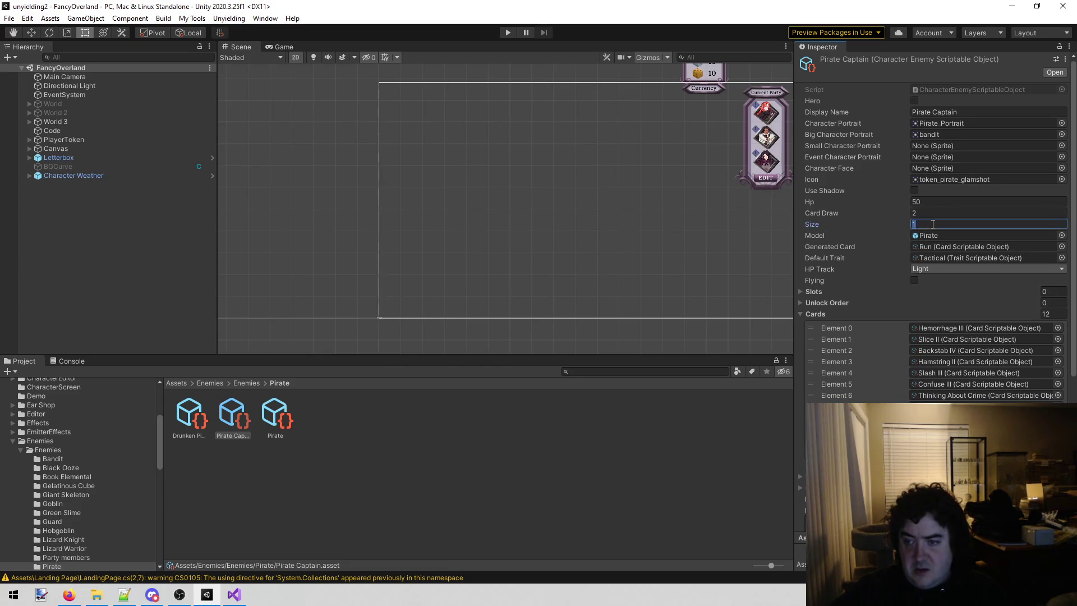
pyautogui.write('2')
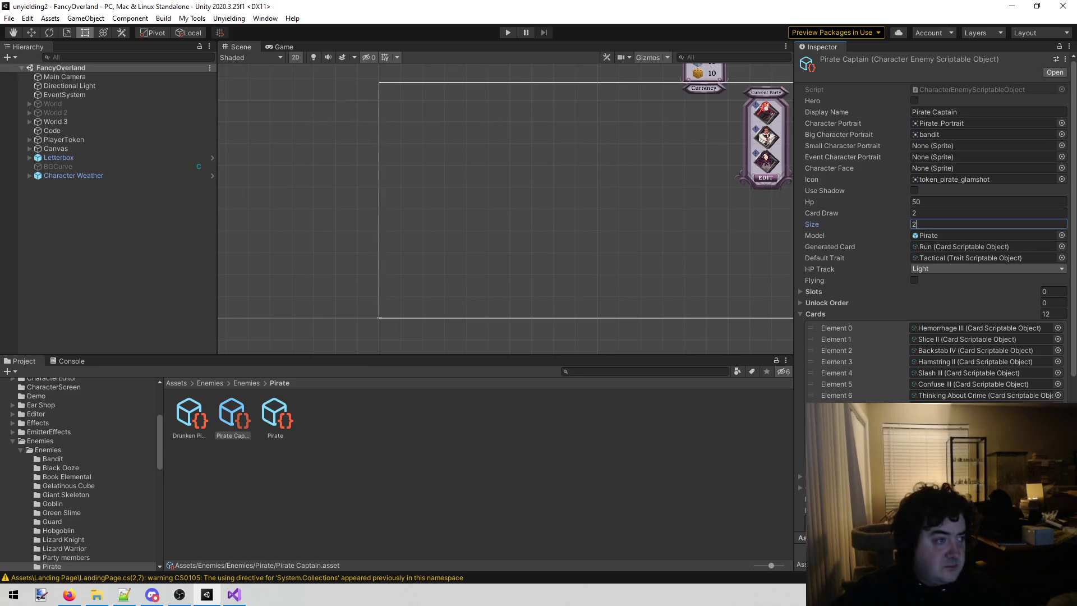
pyautogui.hotkey('alt', 'Tab')
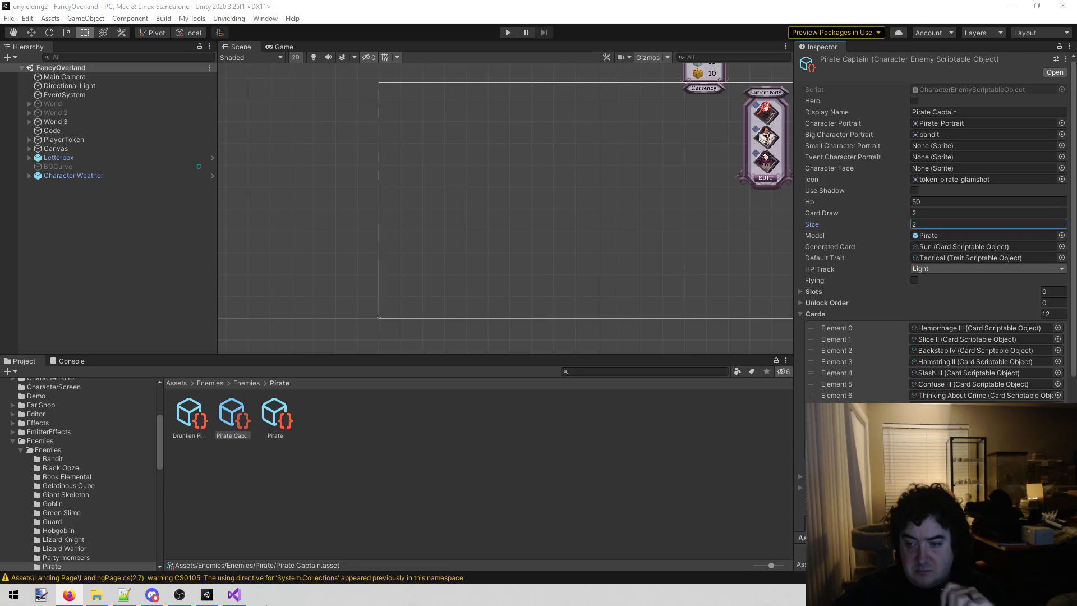
pyautogui.click(937, 224)
# - Change the Pirate Captain's Size from 2 to 4
pyautogui.write('4')
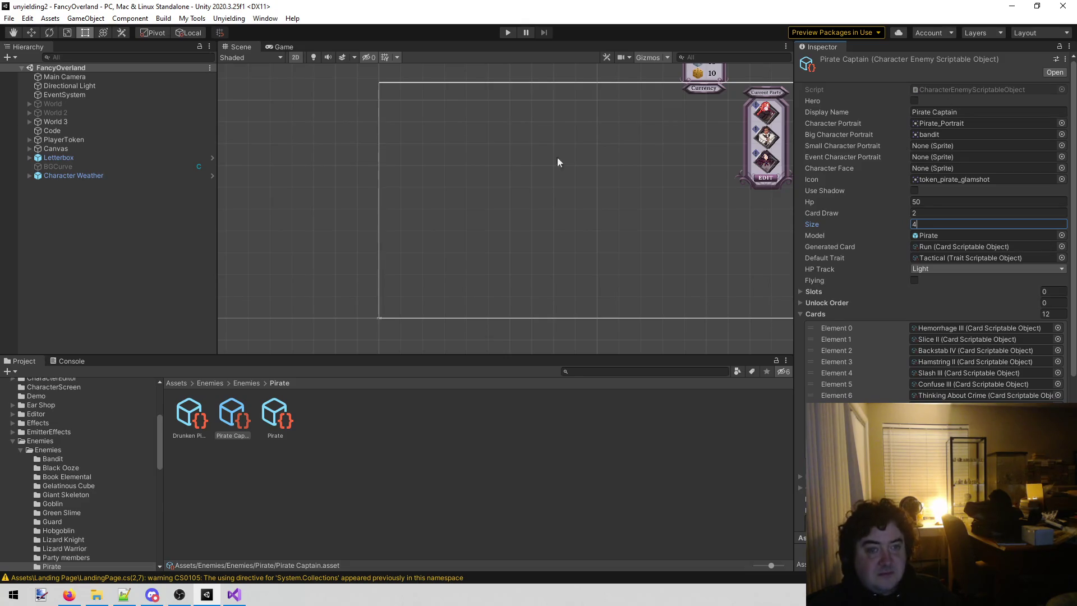
# - Load the Library scene from the scene list in place of FancyOverland
pyautogui.click(229, 18)
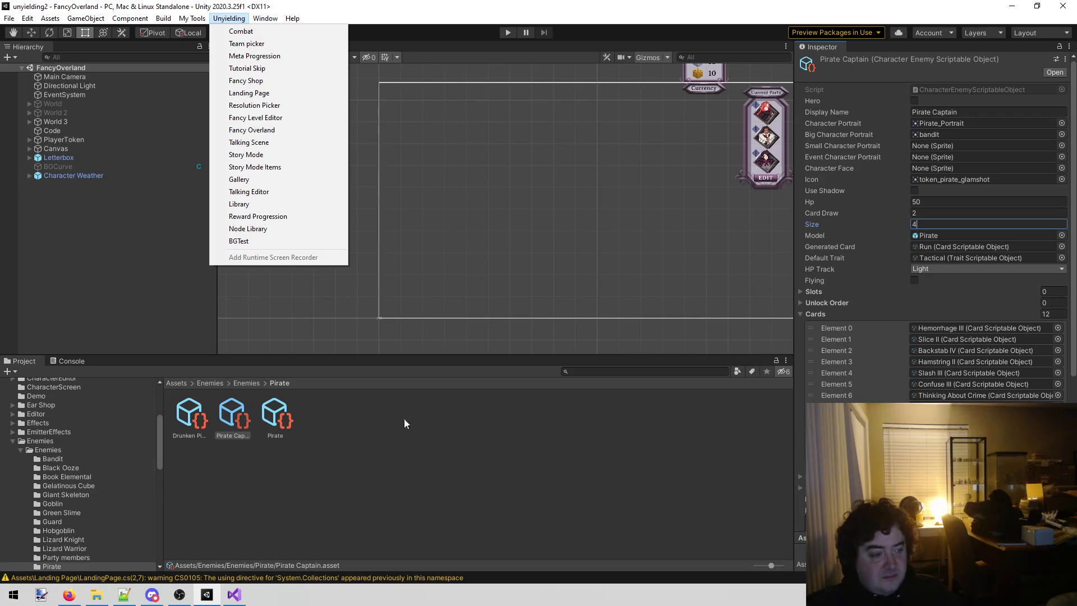
pyautogui.click(328, 293)
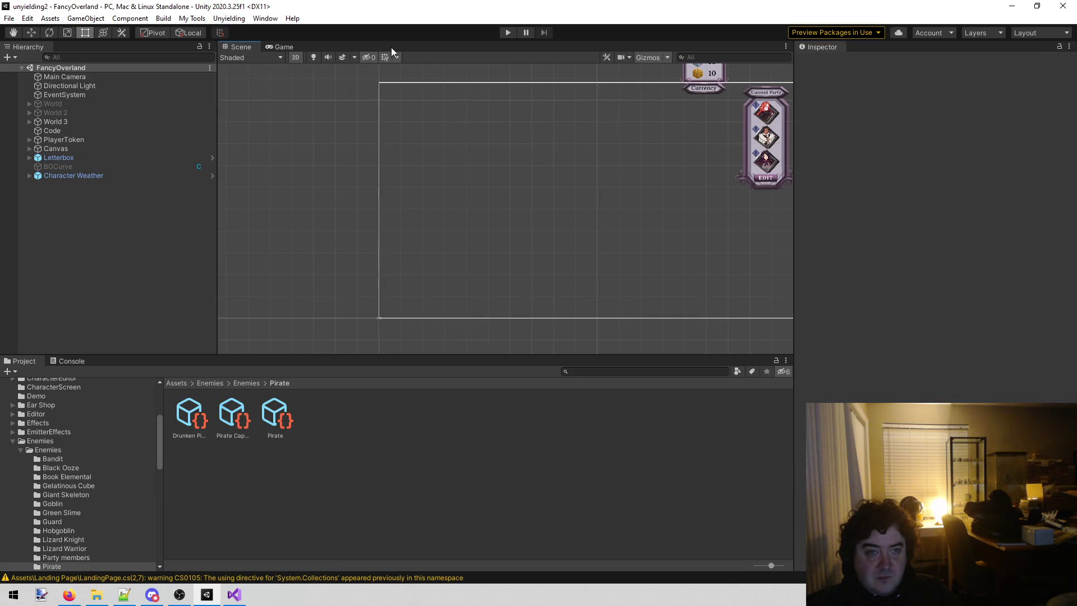
pyautogui.click(227, 18)
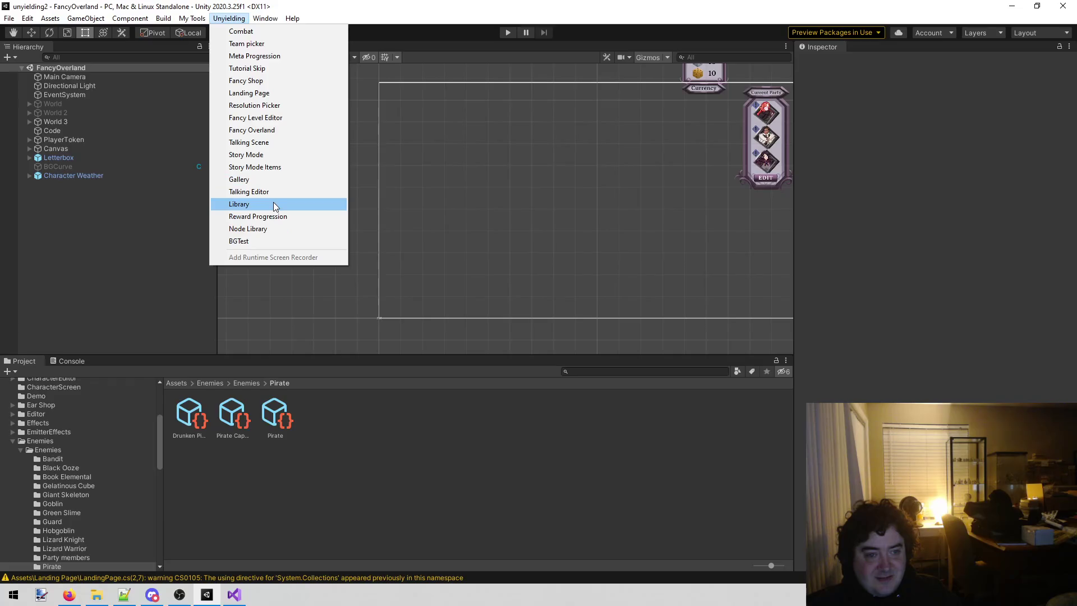
pyautogui.click(275, 204)
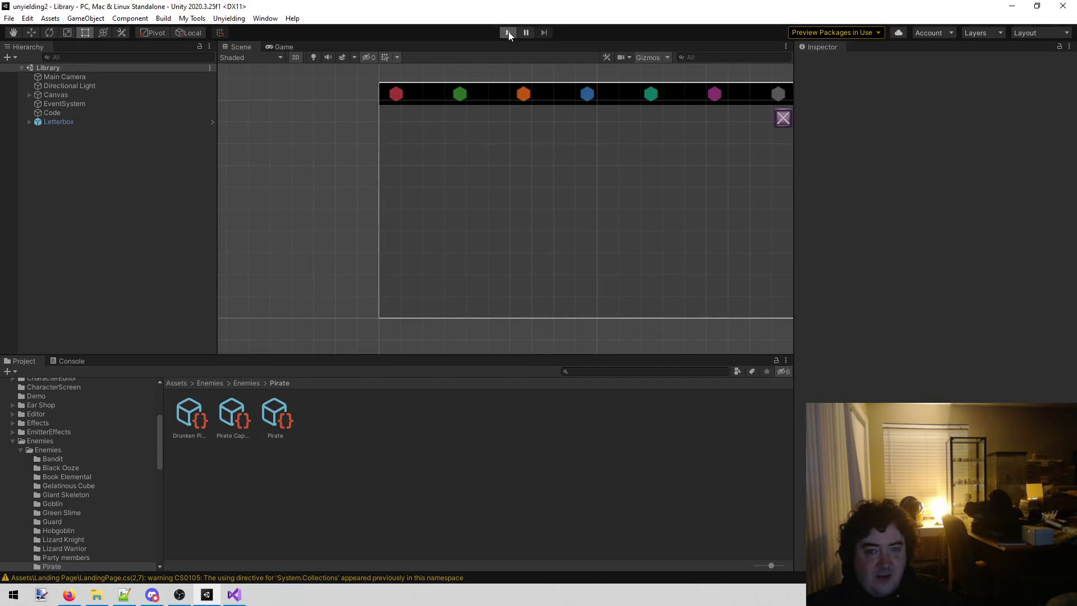
# - Play-test the Library scene, previewing the green Enflame card, then stop play mode
pyautogui.click(508, 31)
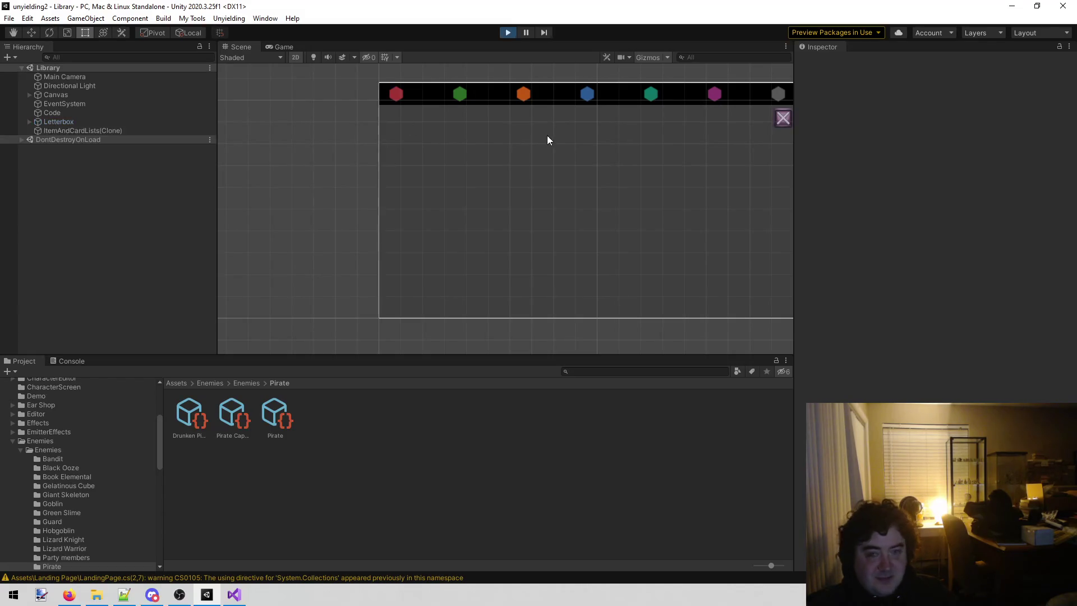
pyautogui.click(583, 79)
pyautogui.moveTo(551, 319); pyautogui.dragTo(540, 104)
pyautogui.click(584, 128)
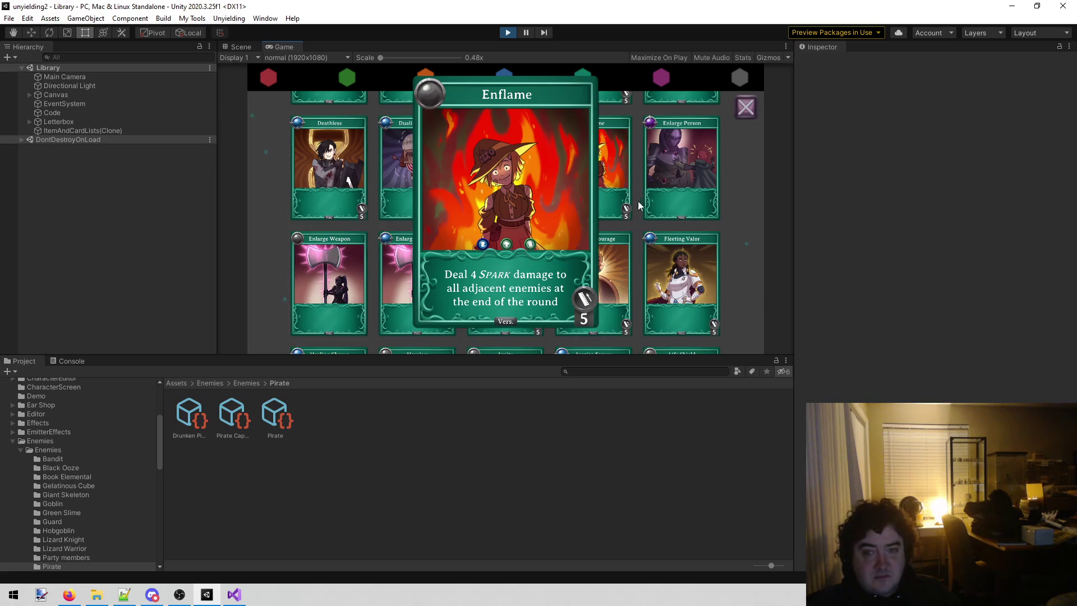
pyautogui.click(750, 122)
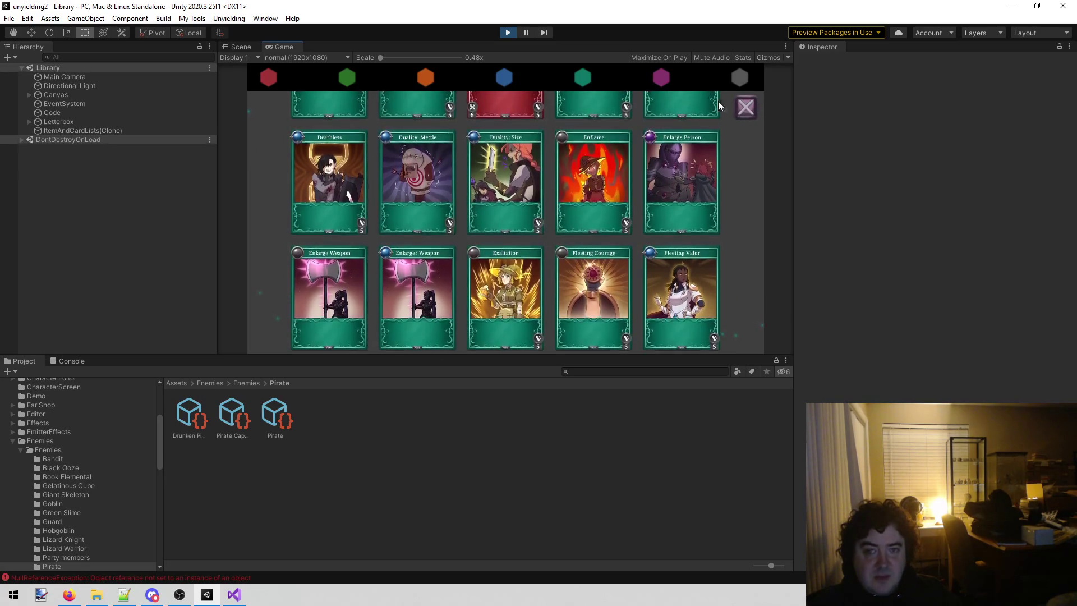
pyautogui.click(505, 30)
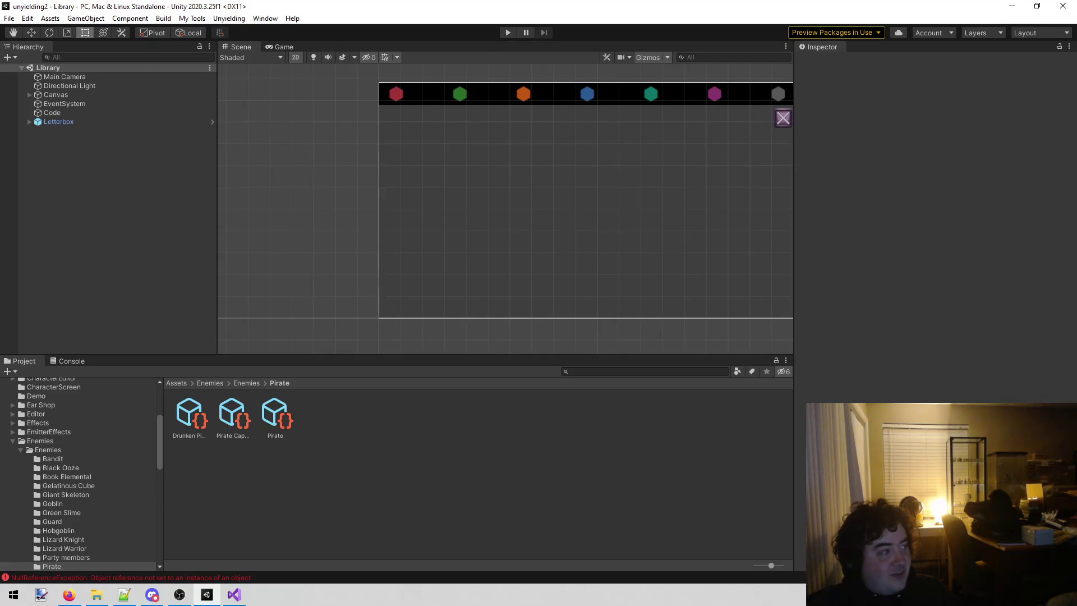
pyautogui.hotkey('alt', 'Tab')
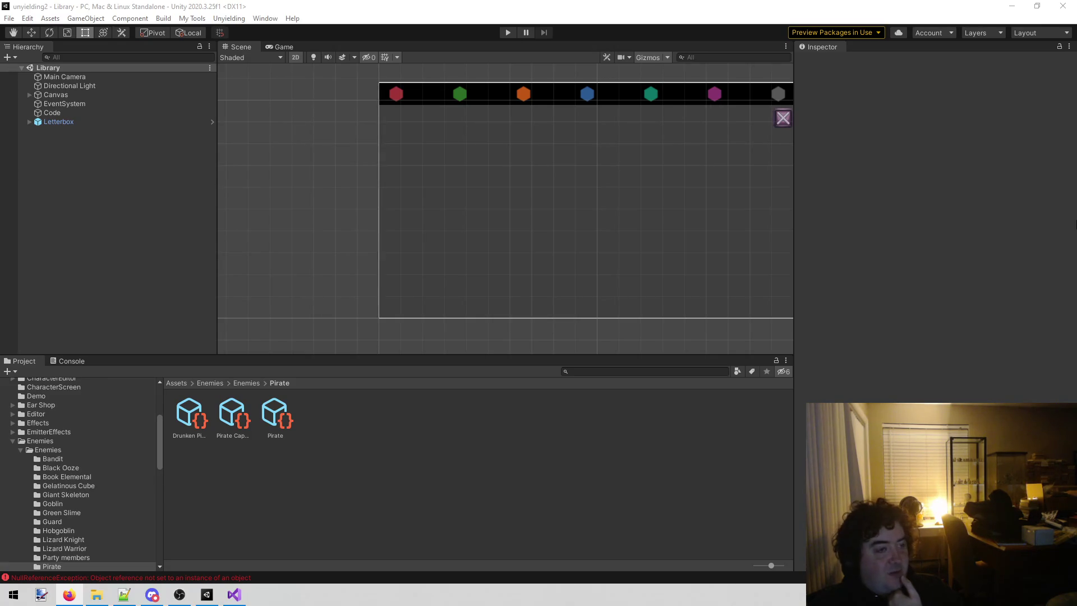
# - Switch from Unity over to the browser window
pyautogui.hotkey('alt', 'Tab')
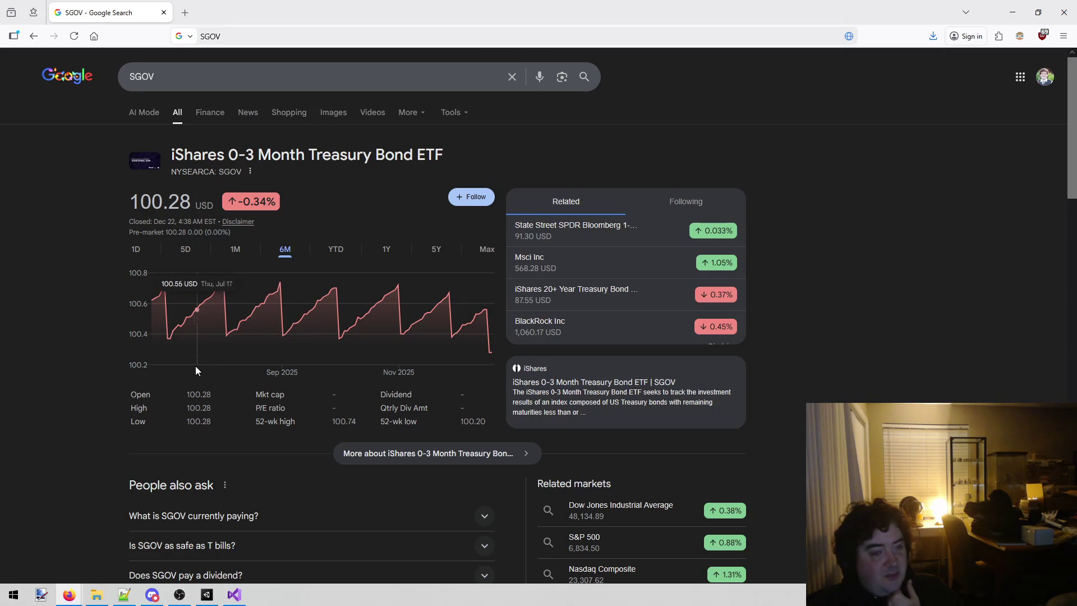
# - Compare SGOV's price chart over YTD, 1Y, 5Y, 5D and 1M, ending on YTD
pyautogui.click(335, 249)
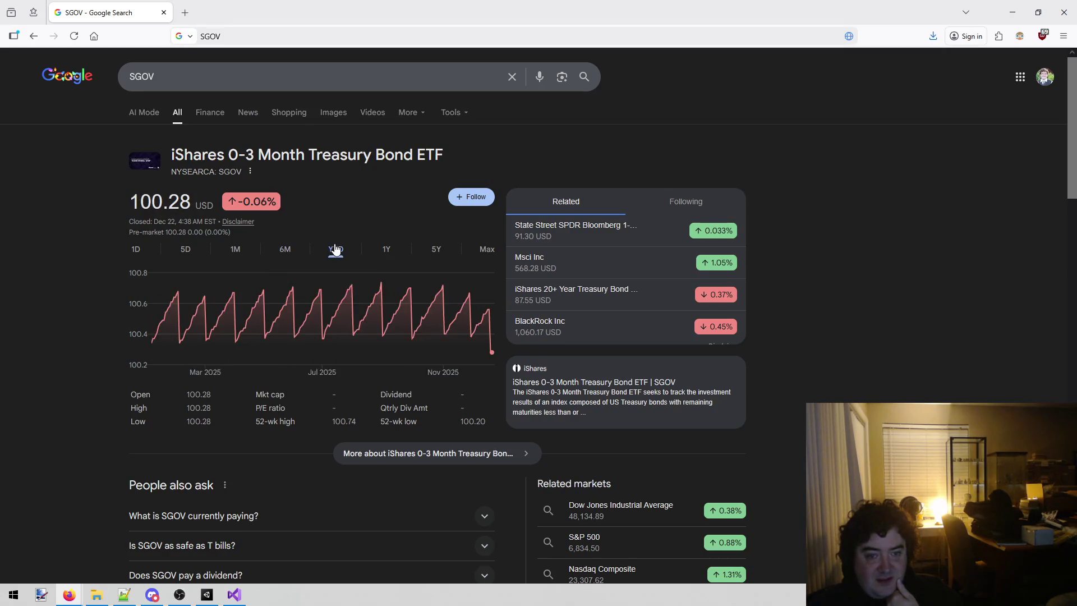
pyautogui.click(394, 250)
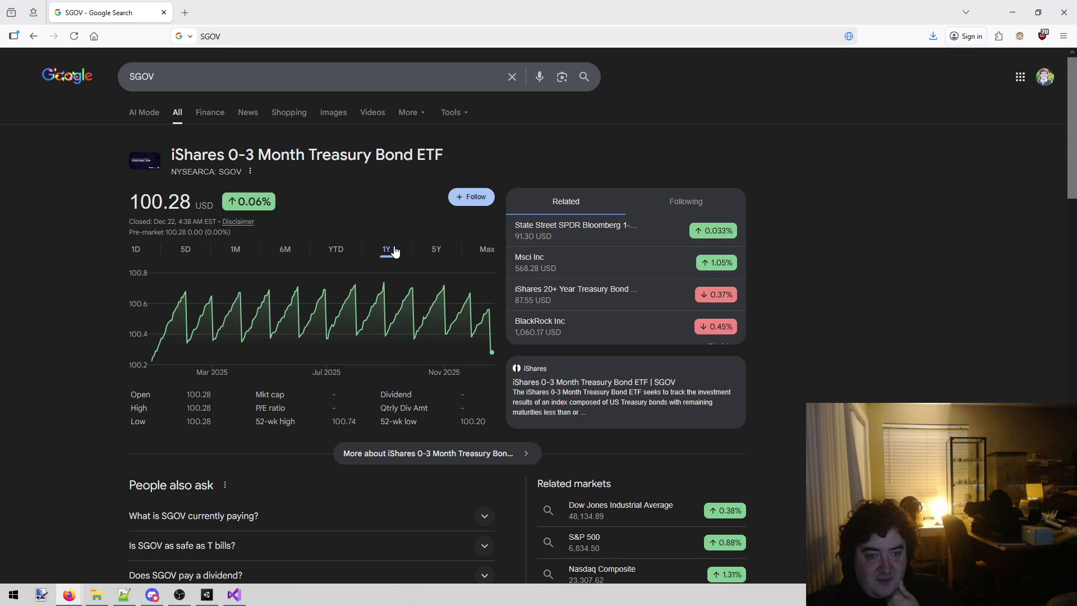
pyautogui.click(436, 252)
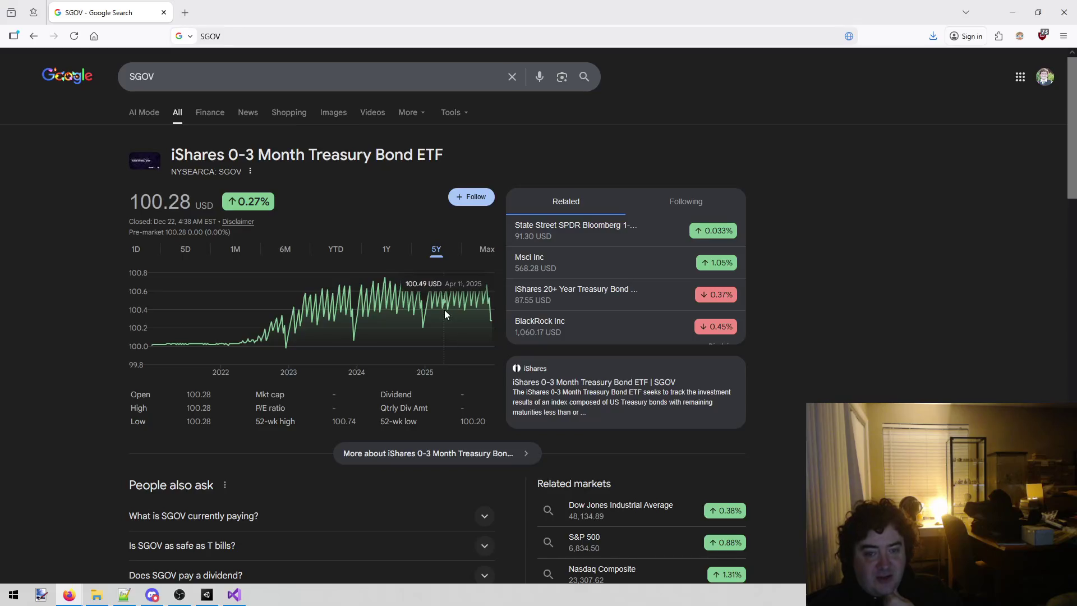
pyautogui.click(186, 249)
pyautogui.click(237, 252)
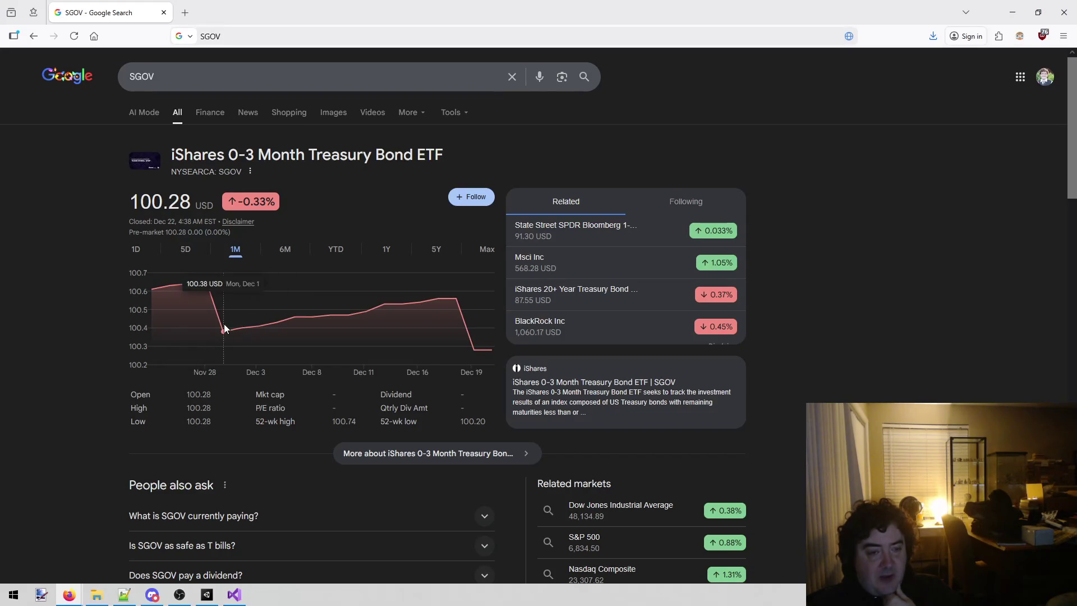
pyautogui.click(335, 250)
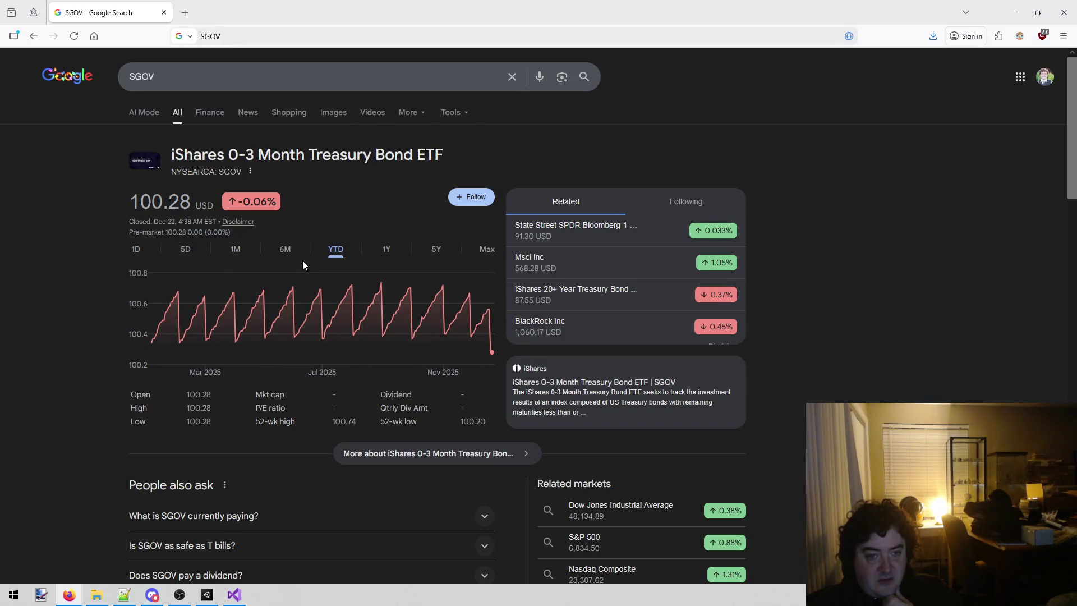
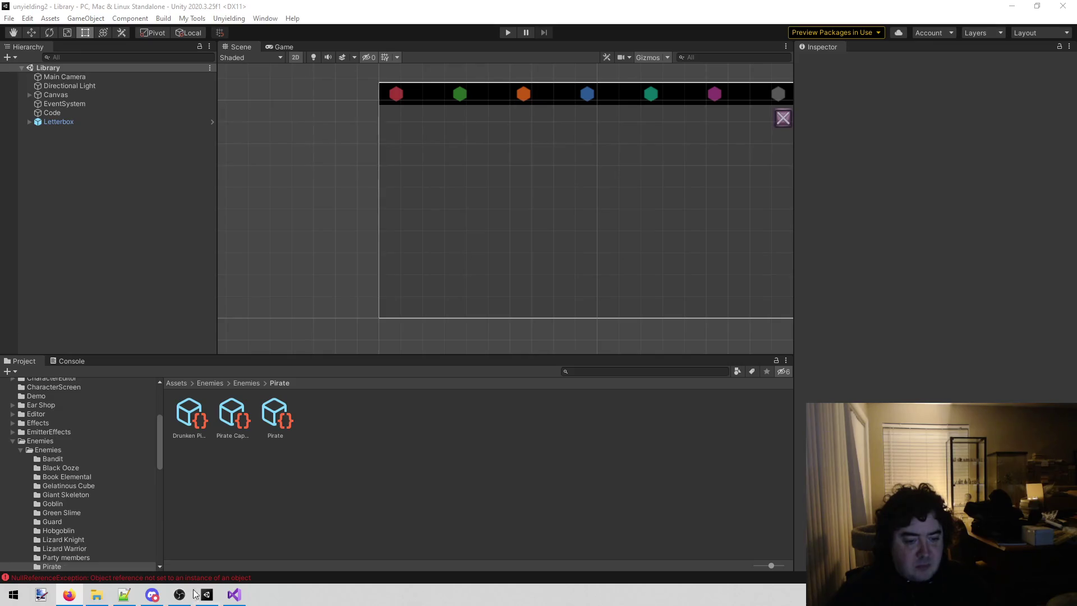
# - Review the Smugglers Cove notes, then load the Fancy Level Editor scene and run it in play mode
pyautogui.click(234, 595)
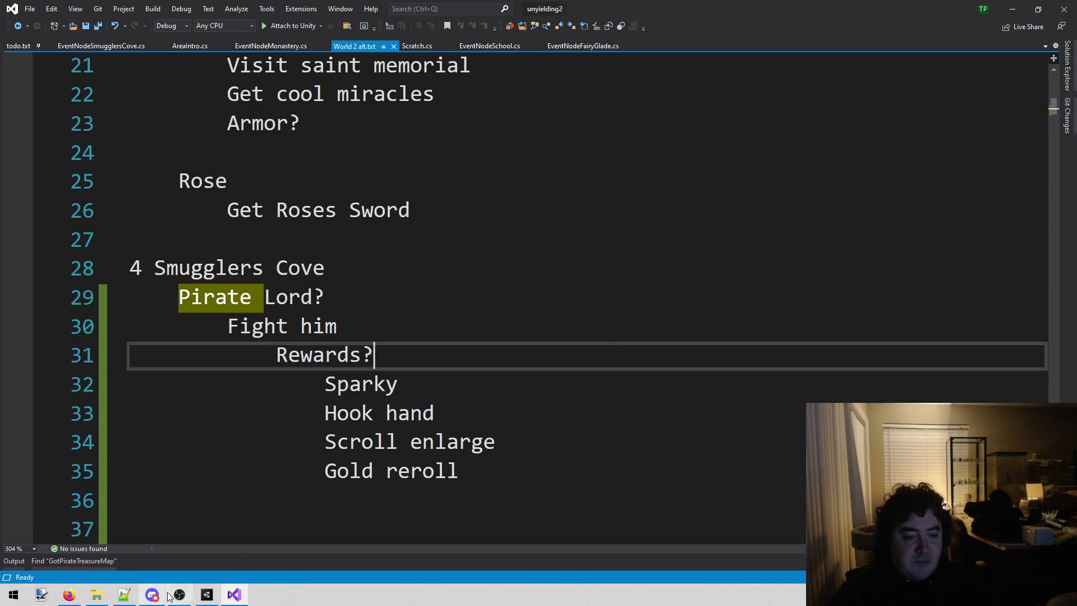
pyautogui.click(207, 594)
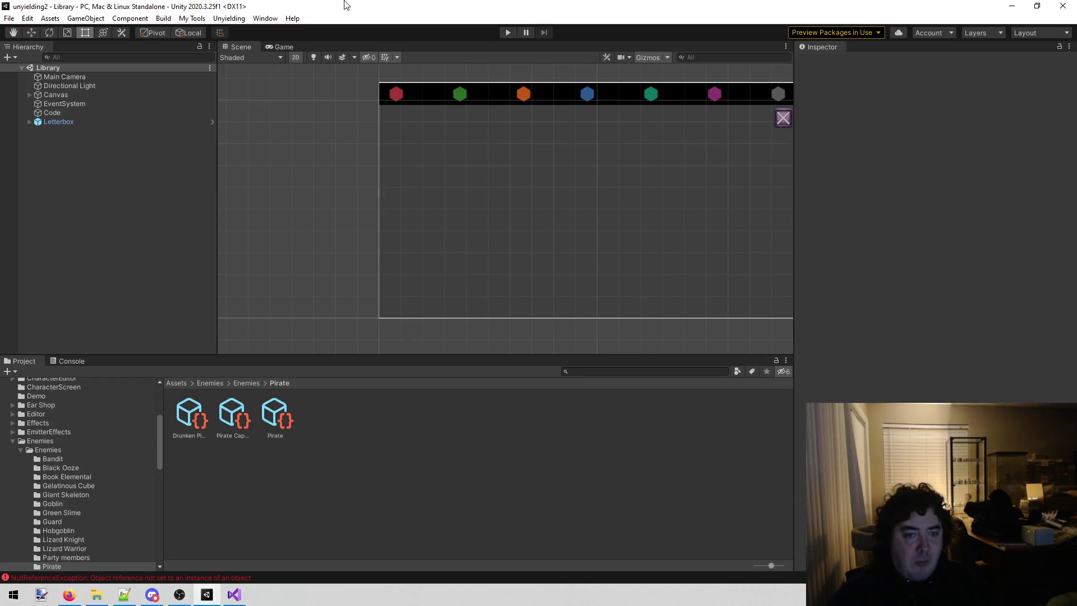
pyautogui.click(229, 18)
pyautogui.click(281, 123)
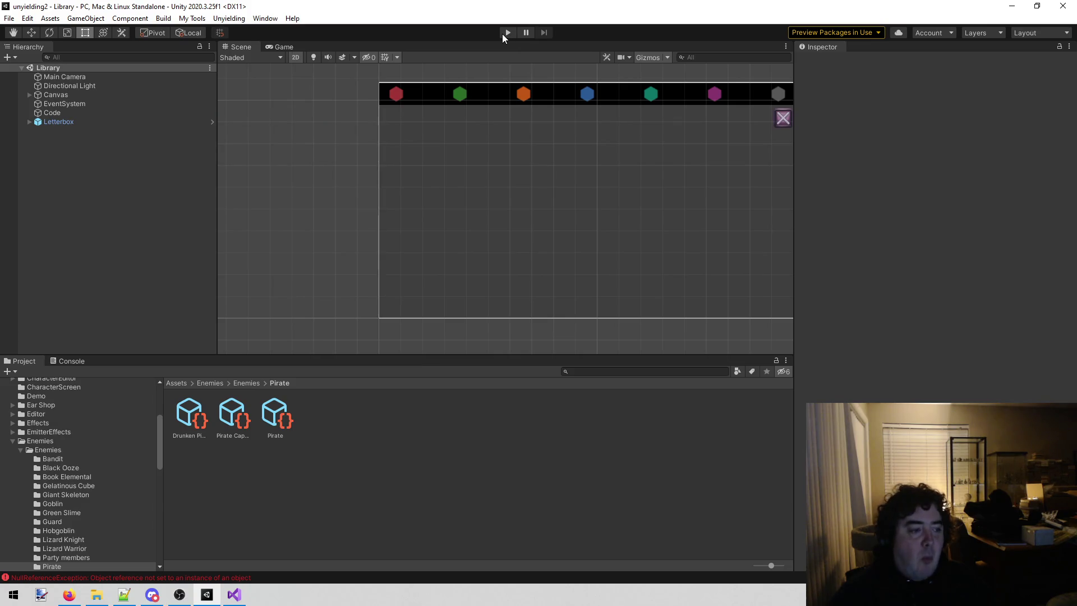
pyautogui.click(503, 34)
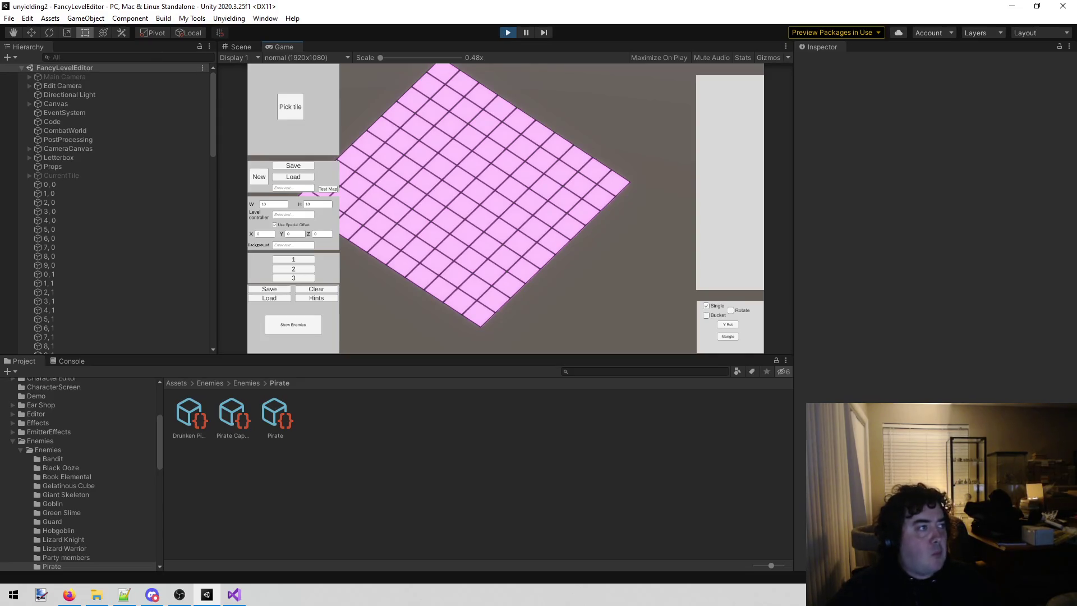
pyautogui.hotkey('alt', 'Tab')
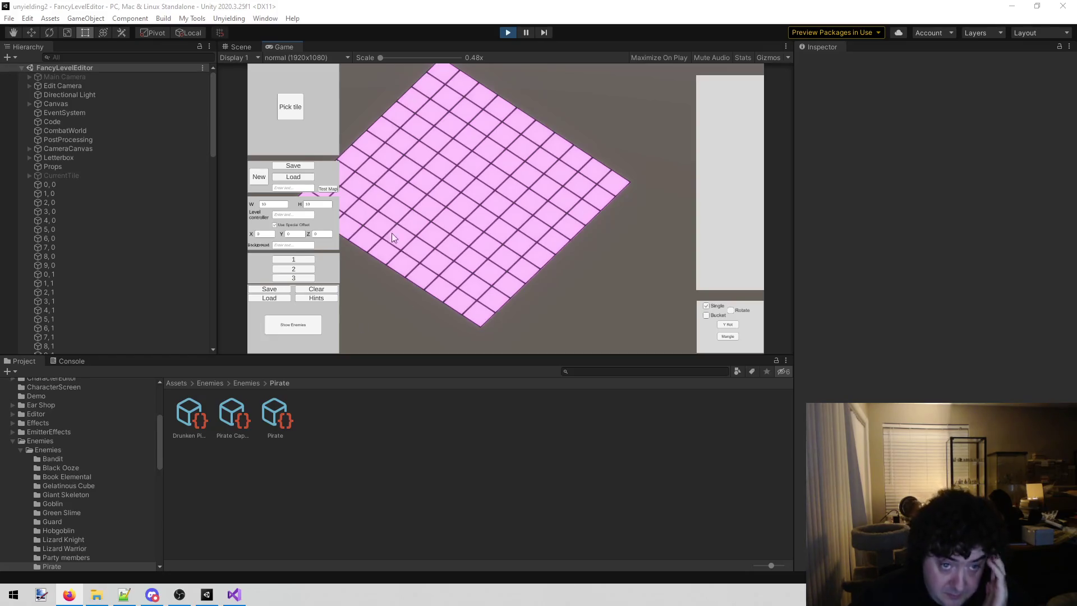
pyautogui.click(287, 112)
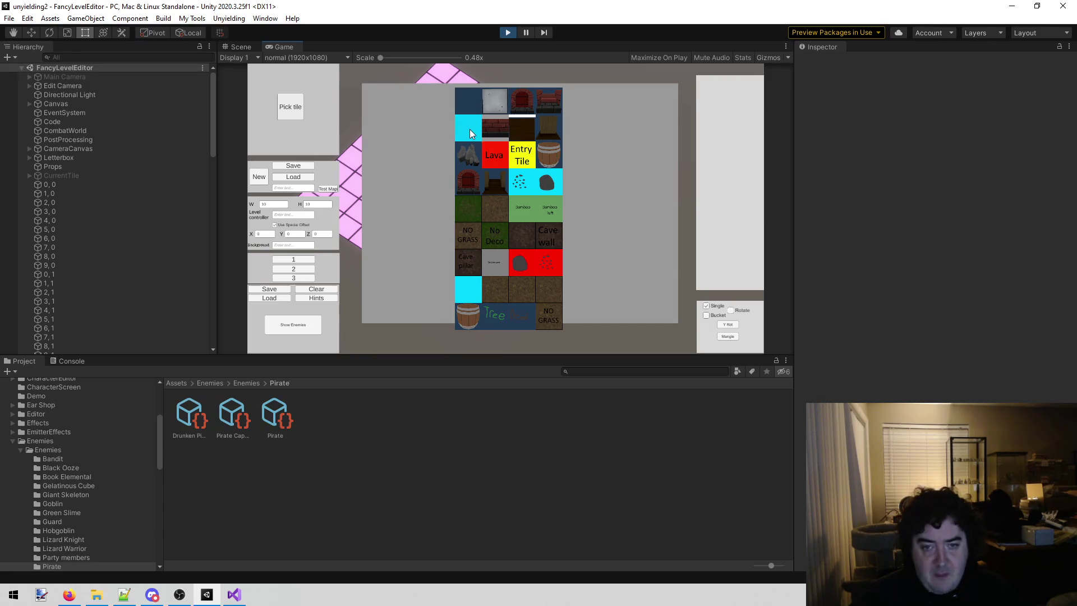
# - Paint cyan water along the board's top-right edge and fill the rest with dark brown floor
pyautogui.click(470, 130)
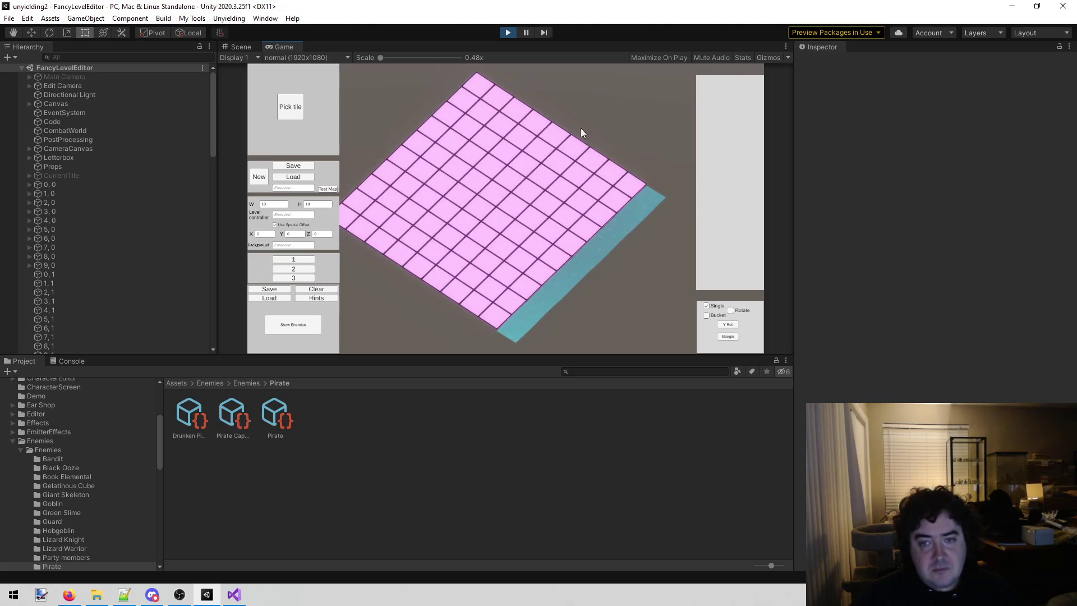
pyautogui.moveTo(476, 82); pyautogui.dragTo(648, 179)
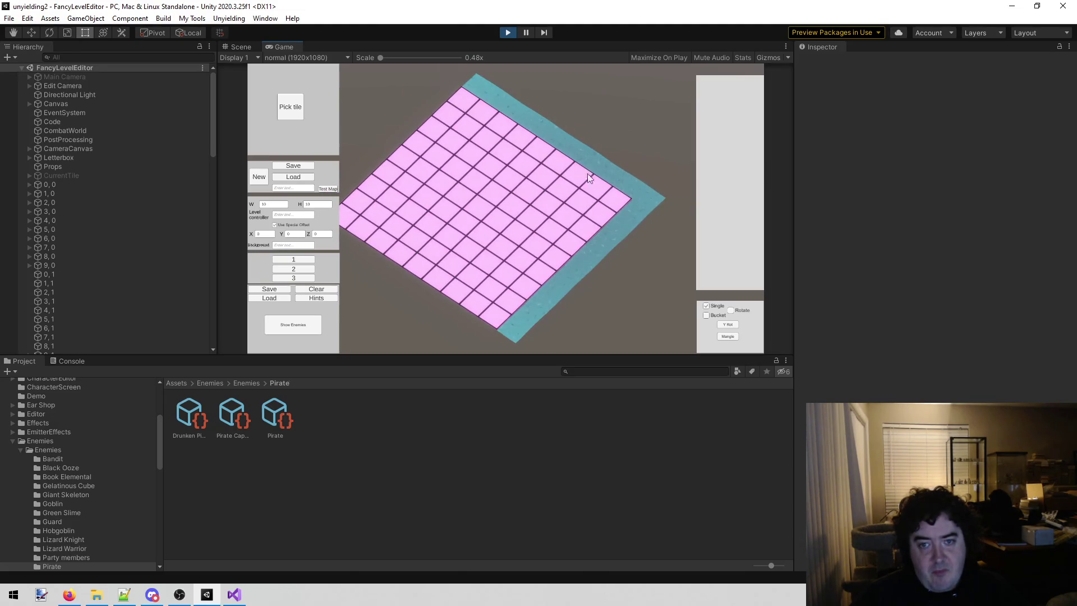
pyautogui.click(295, 106)
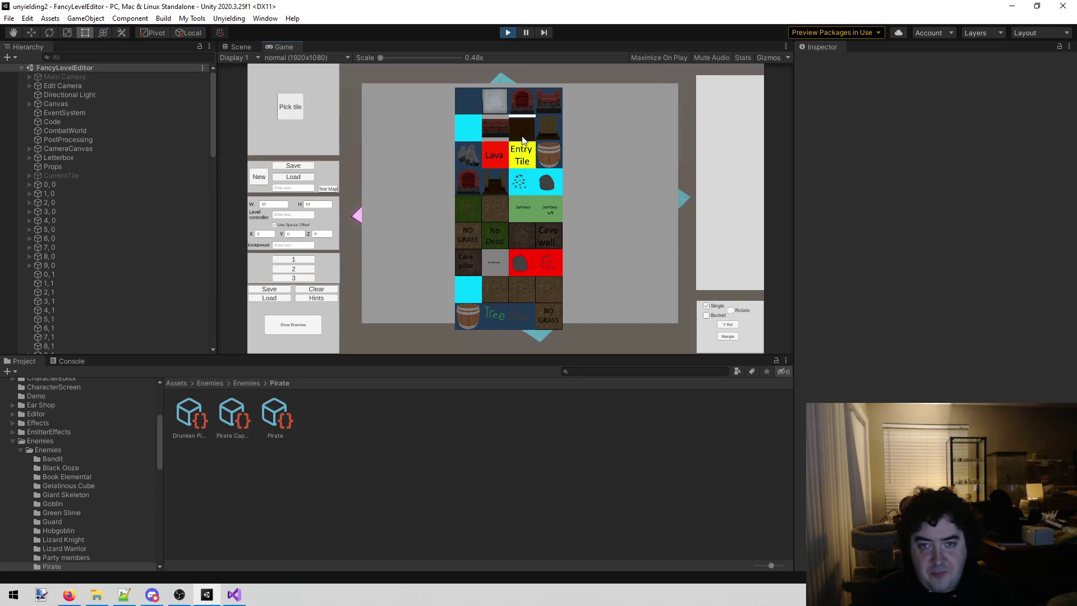
pyautogui.click(522, 137)
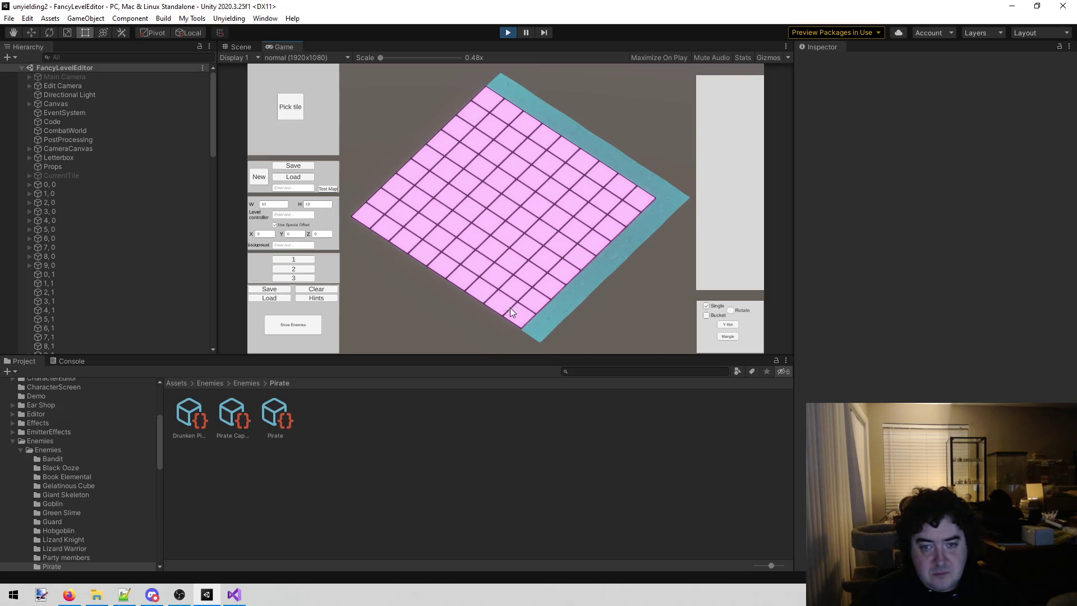
pyautogui.moveTo(542, 281)
pyautogui.mouseDown()
pyautogui.moveTo(606, 228)
pyautogui.moveTo(573, 268)
pyautogui.mouseUp()
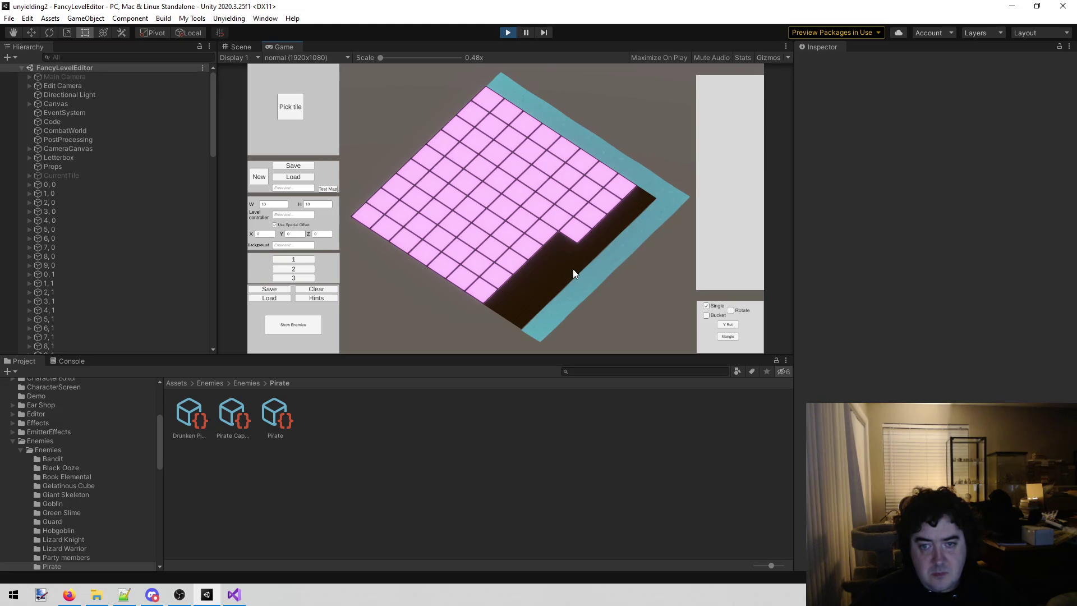
pyautogui.moveTo(568, 223)
pyautogui.mouseDown()
pyautogui.moveTo(584, 183)
pyautogui.moveTo(479, 285)
pyautogui.moveTo(464, 270)
pyautogui.moveTo(561, 199)
pyautogui.moveTo(571, 156)
pyautogui.moveTo(507, 126)
pyautogui.moveTo(491, 137)
pyautogui.moveTo(532, 190)
pyautogui.moveTo(491, 146)
pyautogui.moveTo(477, 160)
pyautogui.moveTo(423, 149)
pyautogui.mouseUp()
pyautogui.moveTo(503, 208)
pyautogui.mouseDown()
pyautogui.moveTo(432, 179)
pyautogui.moveTo(479, 233)
pyautogui.moveTo(374, 191)
pyautogui.moveTo(453, 261)
pyautogui.moveTo(363, 208)
pyautogui.mouseUp()
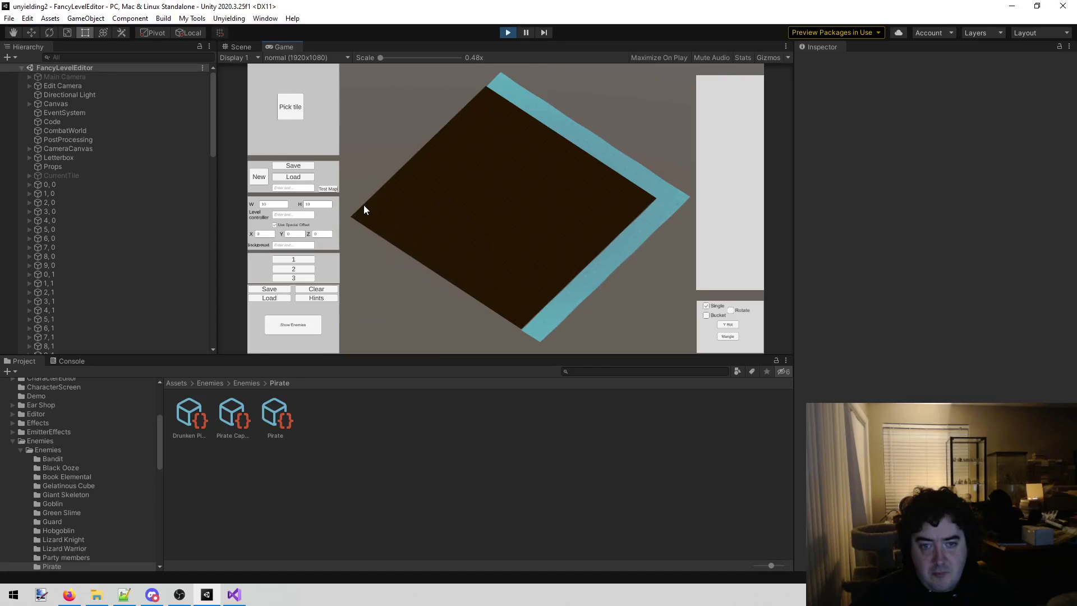
pyautogui.click(285, 110)
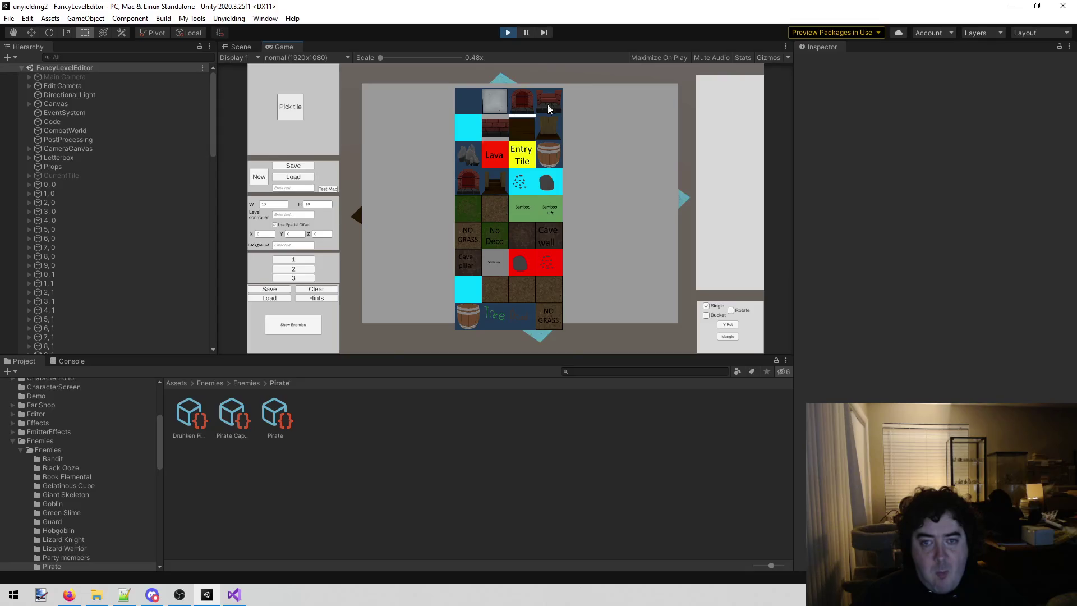
# - Paint a square pool of cyan water tiles in the middle of the board
pyautogui.click(469, 131)
pyautogui.press('a')
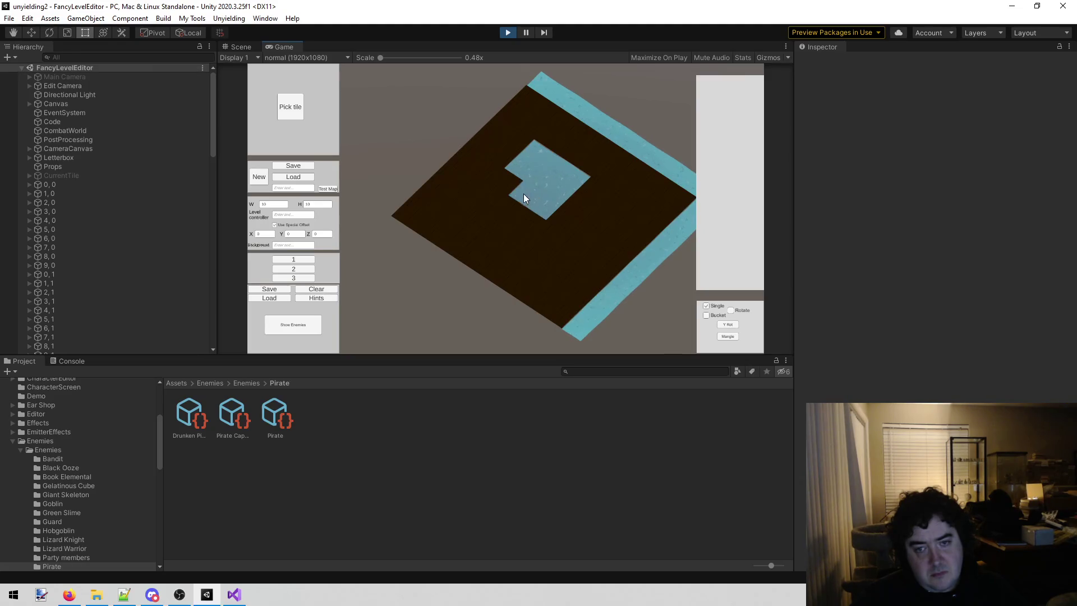
pyautogui.moveTo(502, 219); pyautogui.dragTo(479, 220)
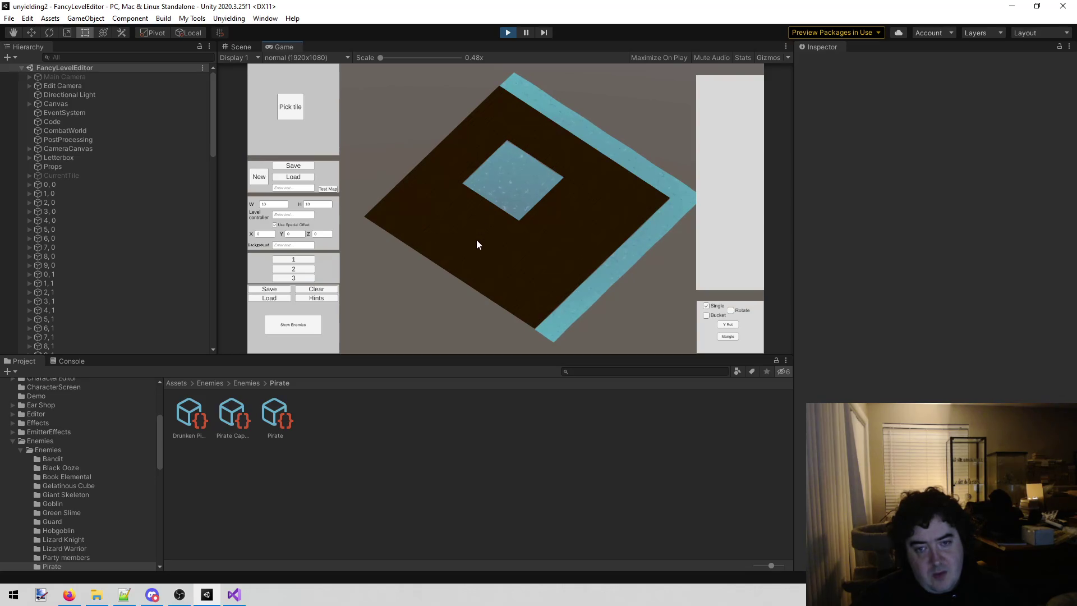
# - Select the barrel tile from the tile palette
pyautogui.click(296, 115)
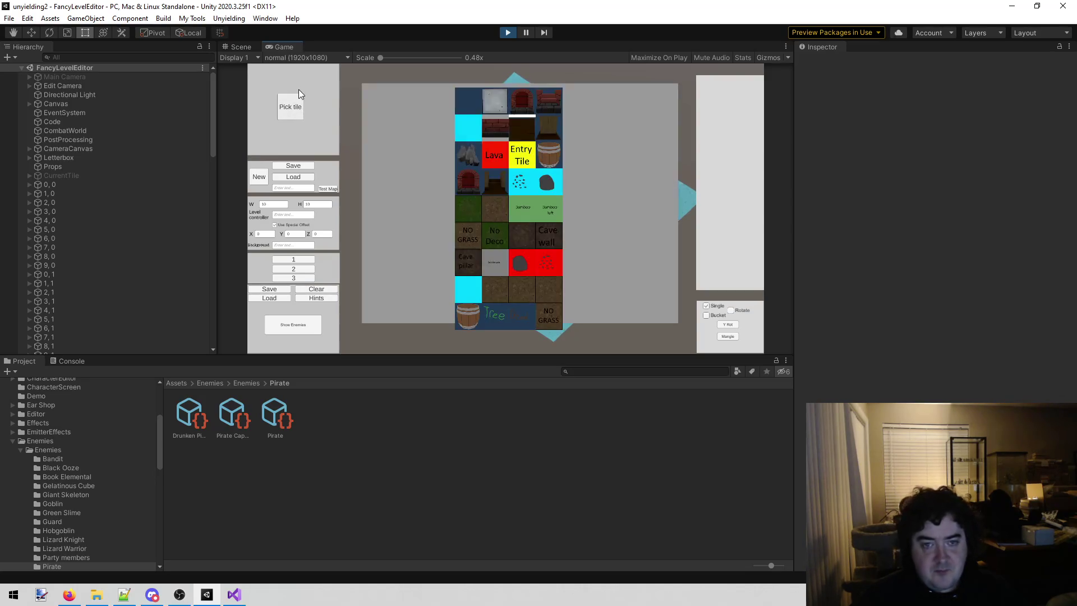
pyautogui.click(547, 158)
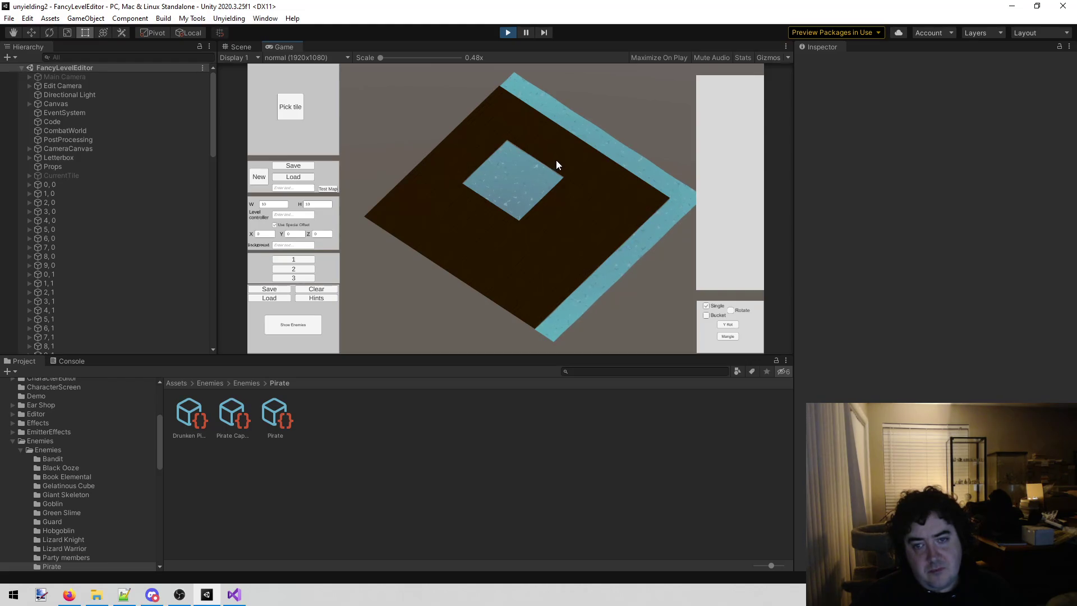
pyautogui.click(294, 111)
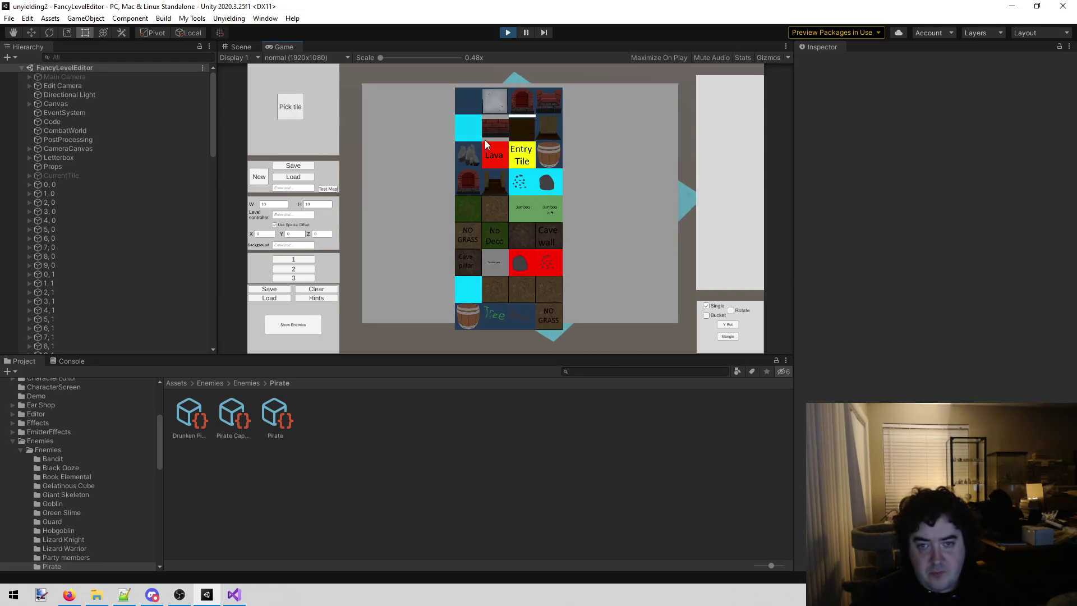
pyautogui.click(548, 158)
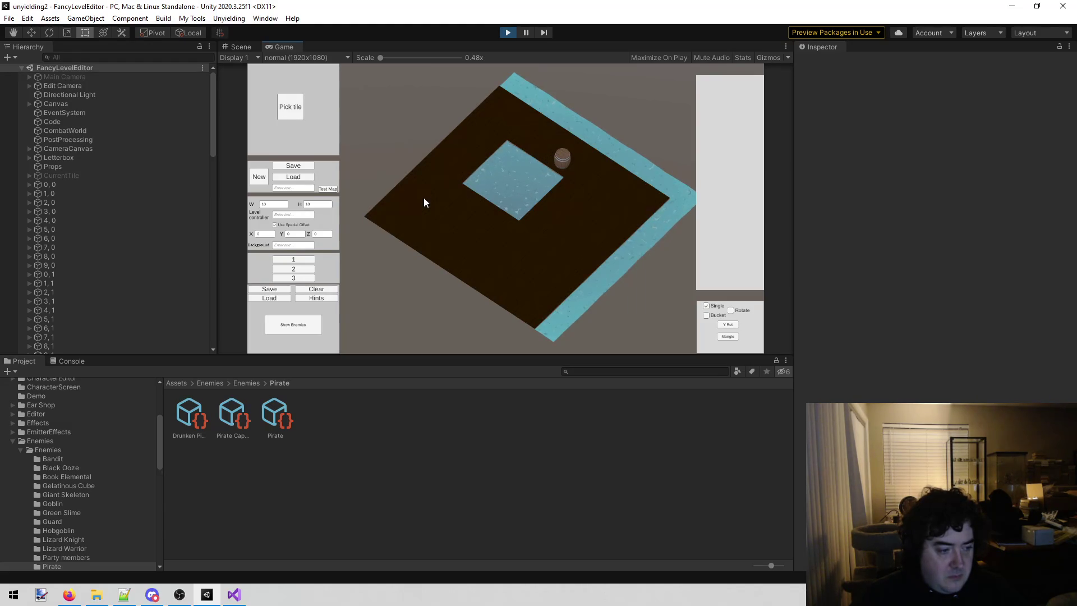
# - Place a second barrel at the other top corner of the central water pool
pyautogui.press('d')
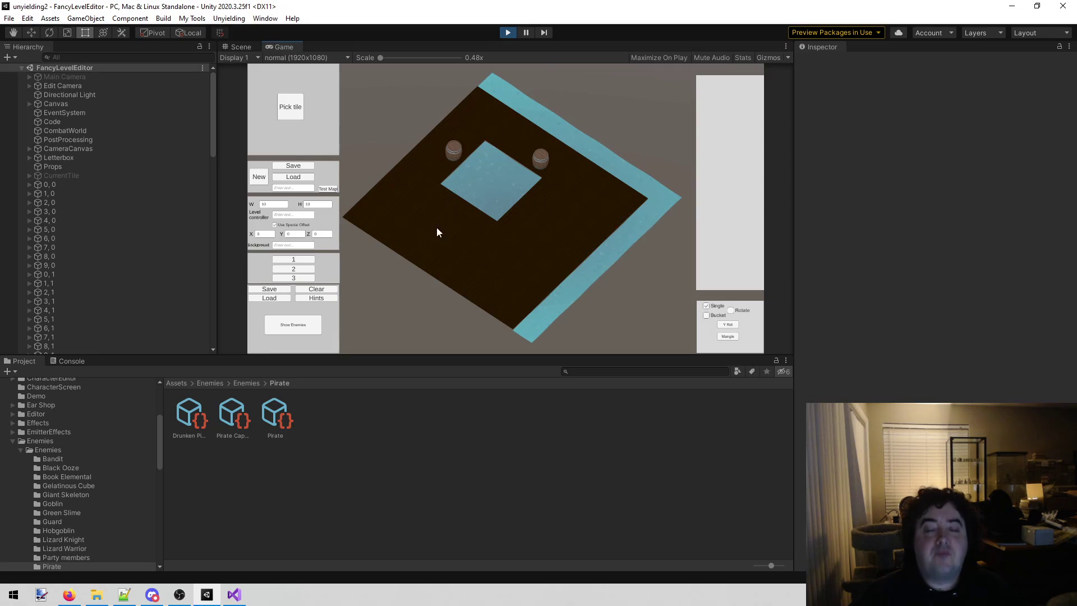
pyautogui.click(291, 117)
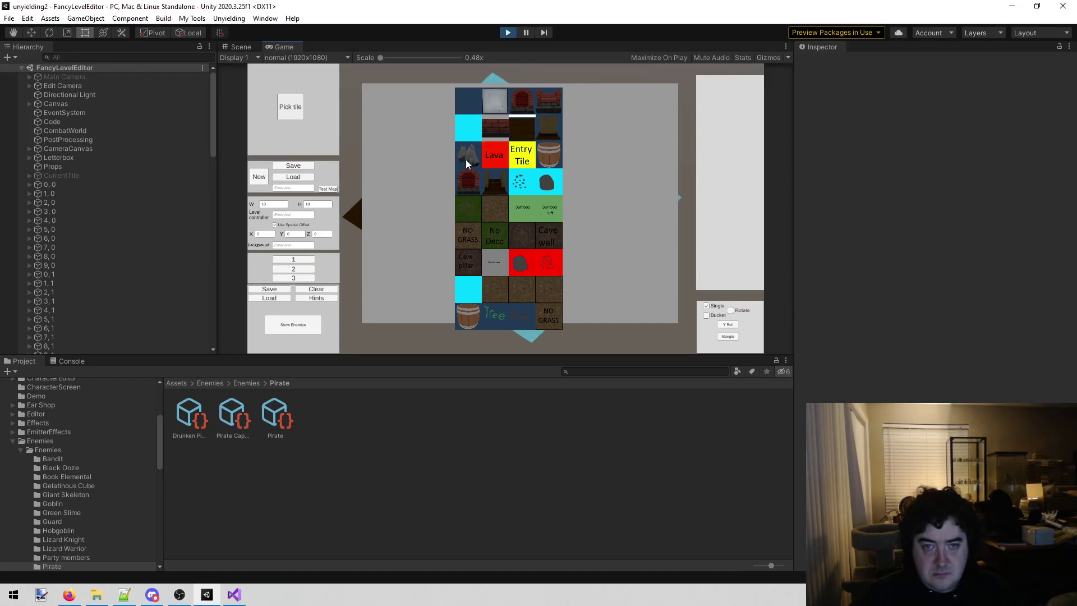
pyautogui.click(461, 109)
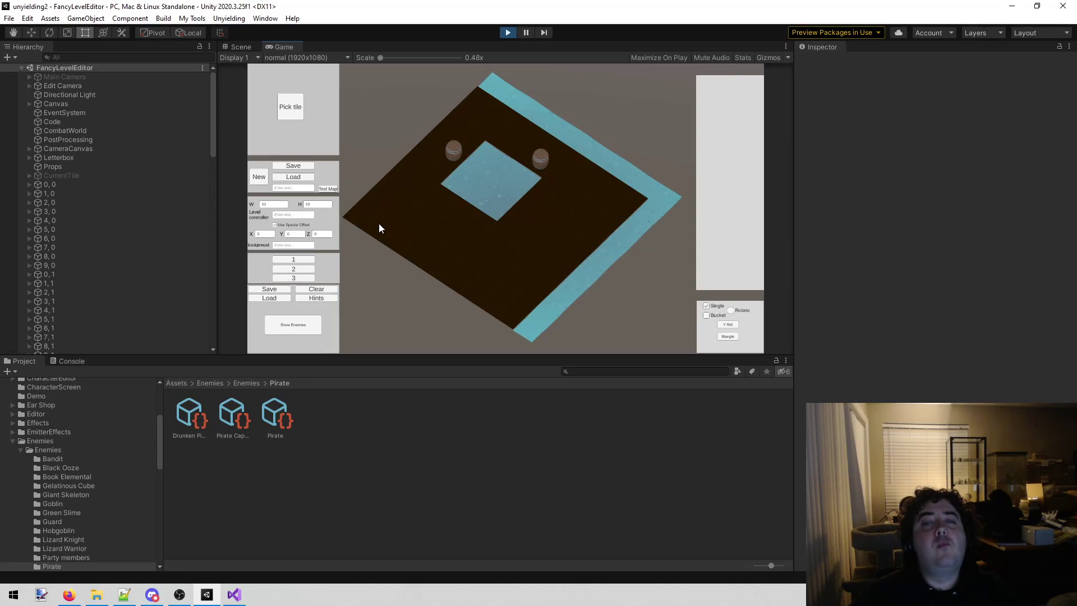
pyautogui.press('d')
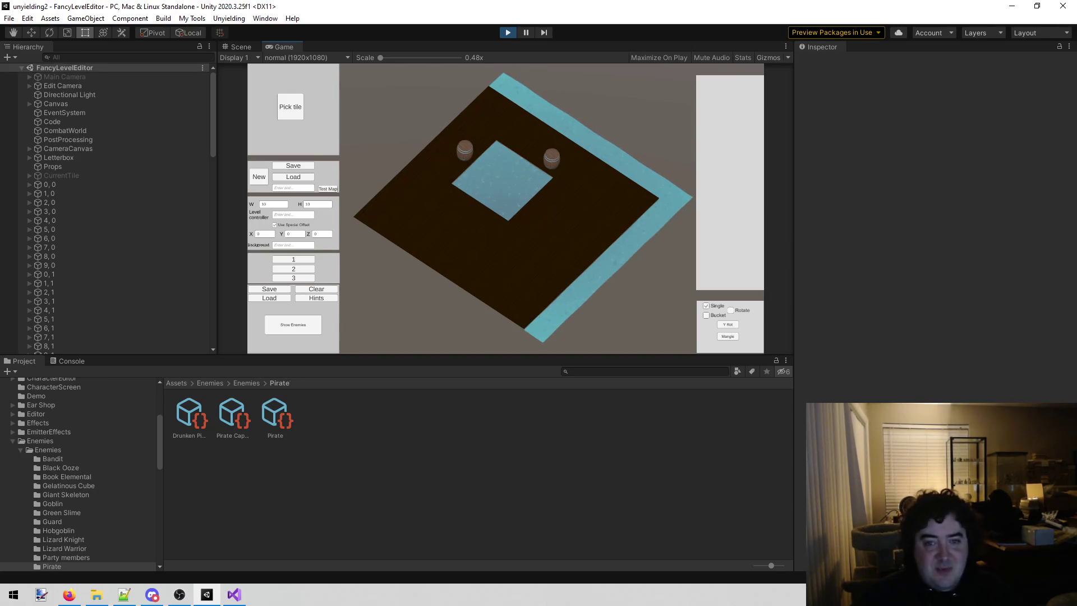
pyautogui.click(293, 104)
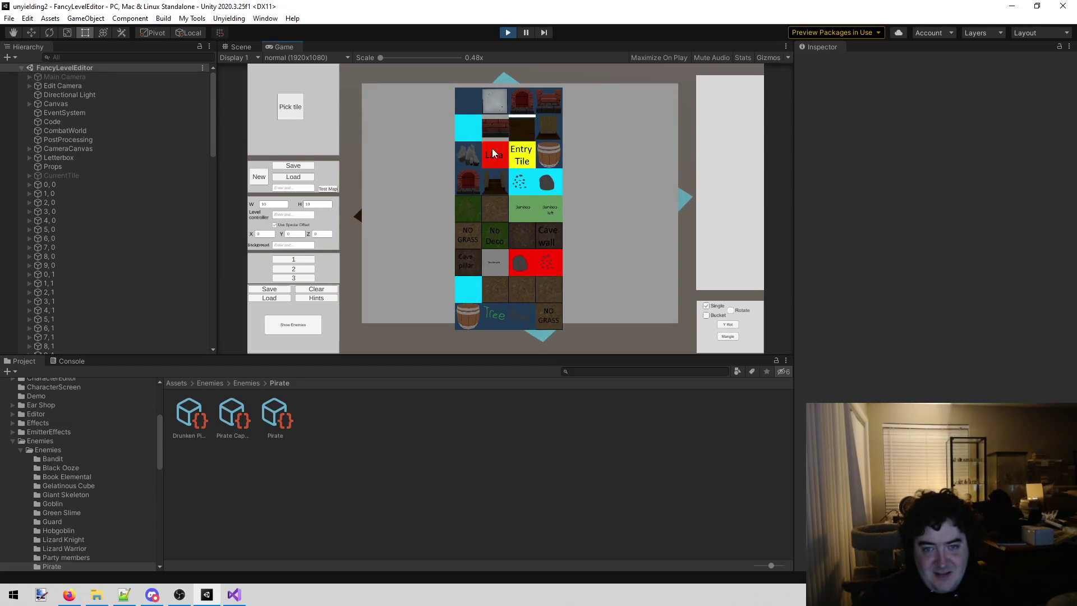
# - Try a new tile, then switch back to the dark floor tile
pyautogui.click(507, 140)
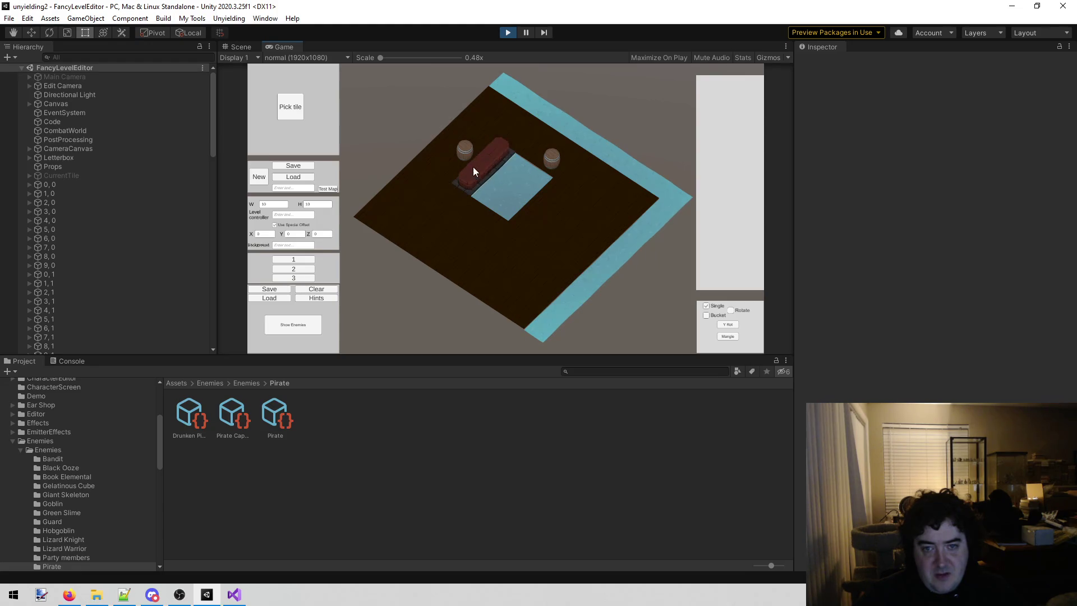
pyautogui.click(298, 107)
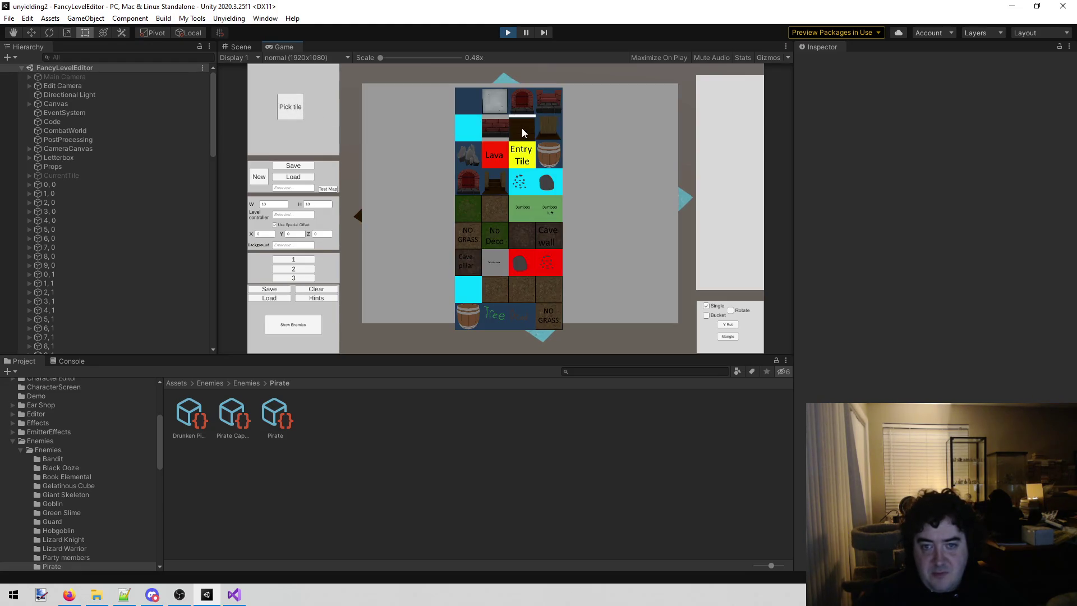
pyautogui.click(521, 132)
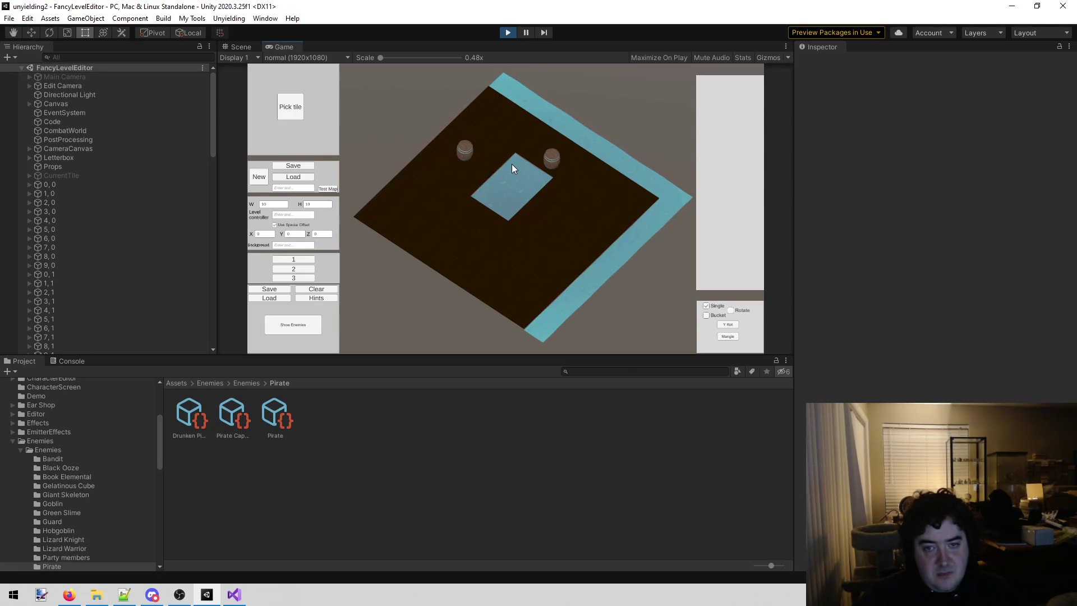
# - Add water tiles to the pool's lower side, filling the notch in its outline
pyautogui.click(292, 107)
pyautogui.click(478, 153)
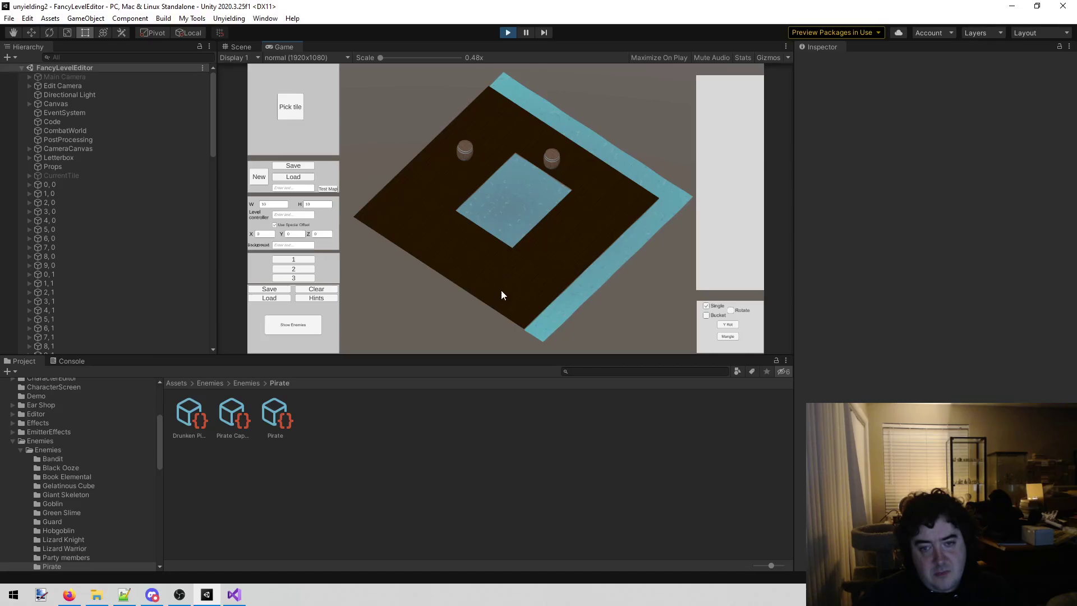
pyautogui.click(492, 239)
pyautogui.click(462, 224)
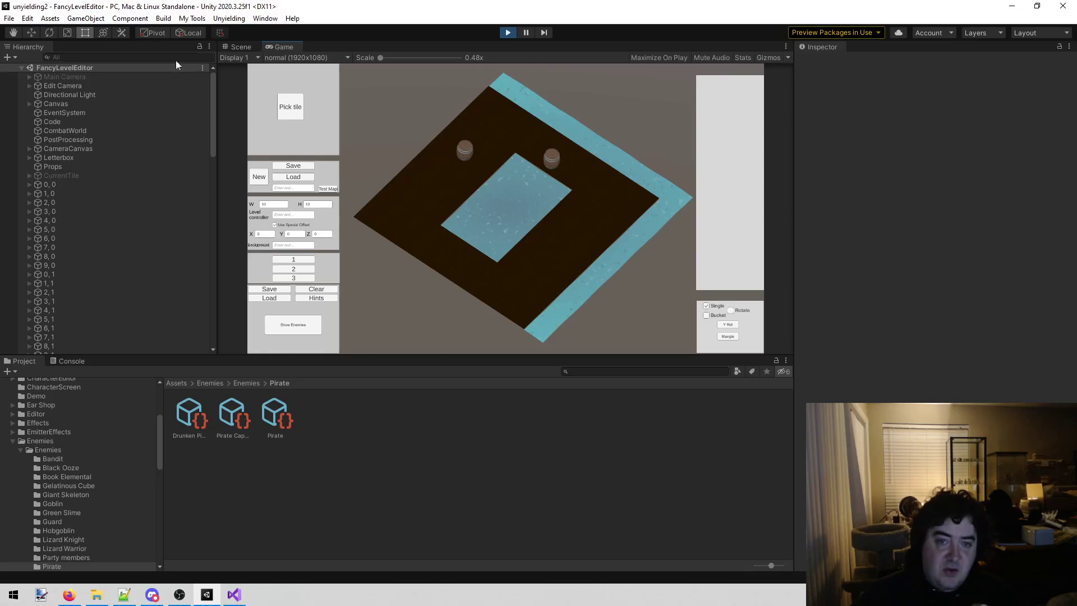
# - Paint water cells, then dark floor cells, to reshape the central pool's outline
pyautogui.click(295, 106)
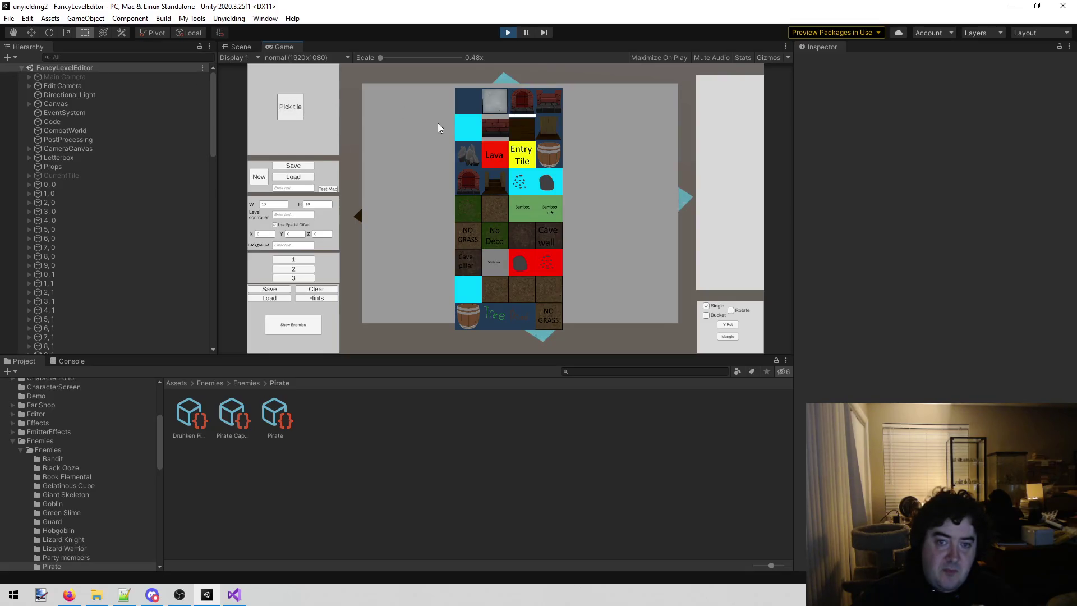
pyautogui.click(458, 130)
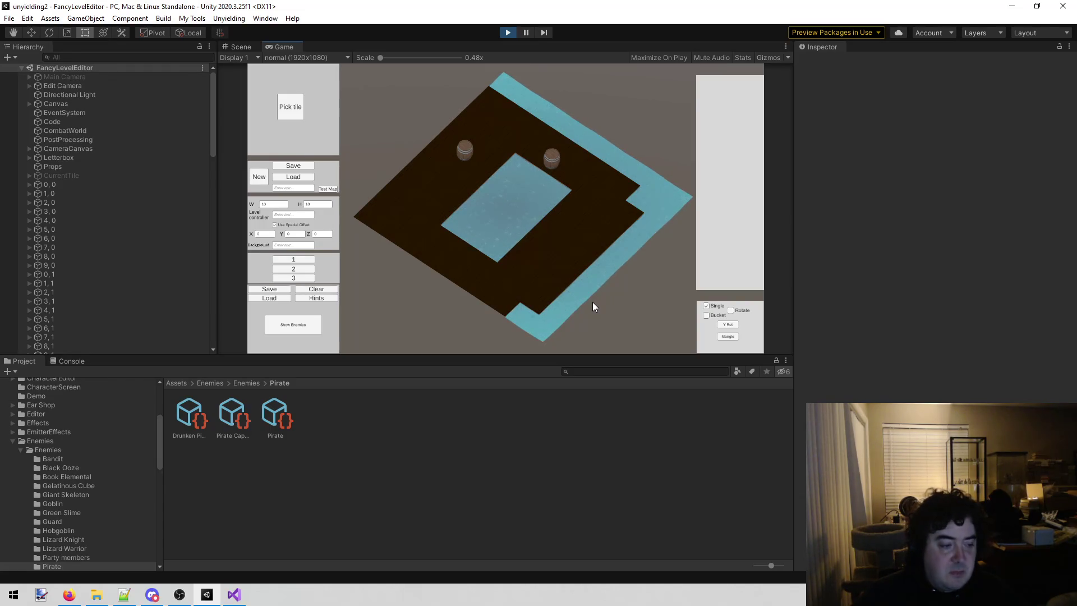
pyautogui.click(290, 106)
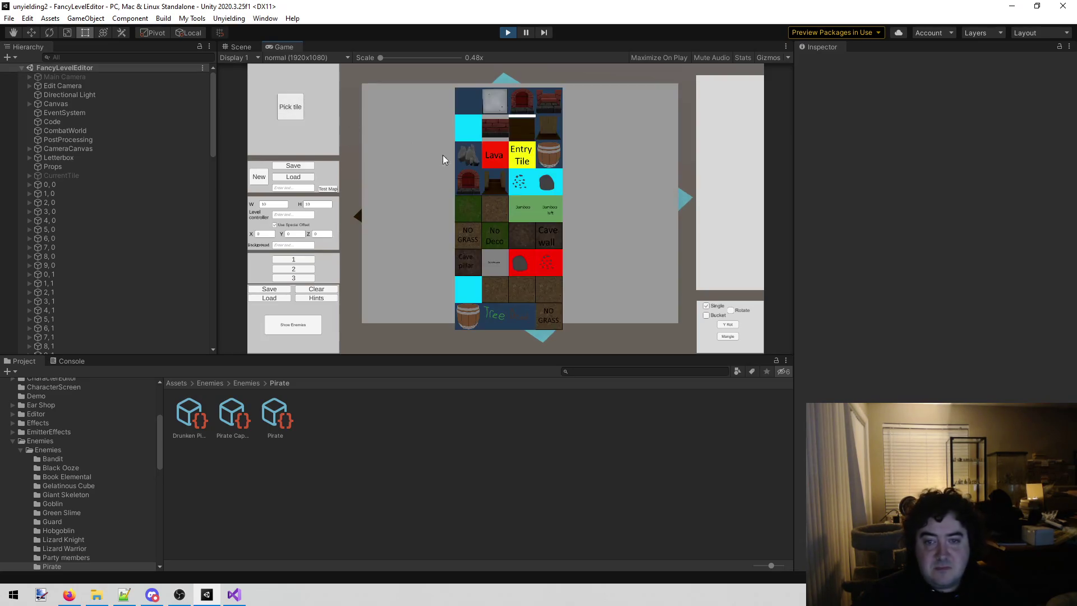
pyautogui.click(514, 131)
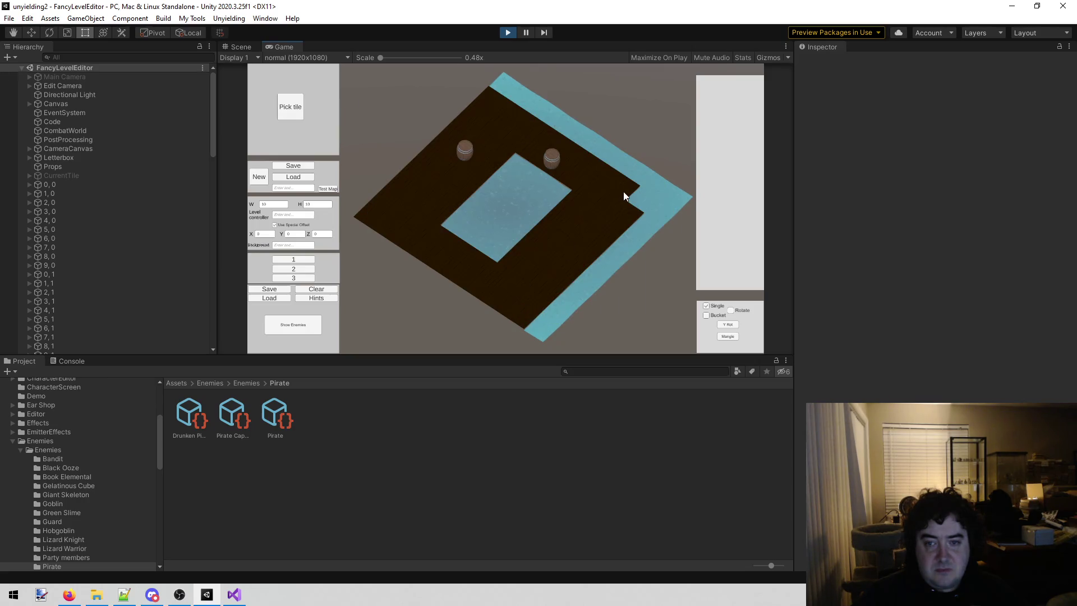
pyautogui.click(296, 103)
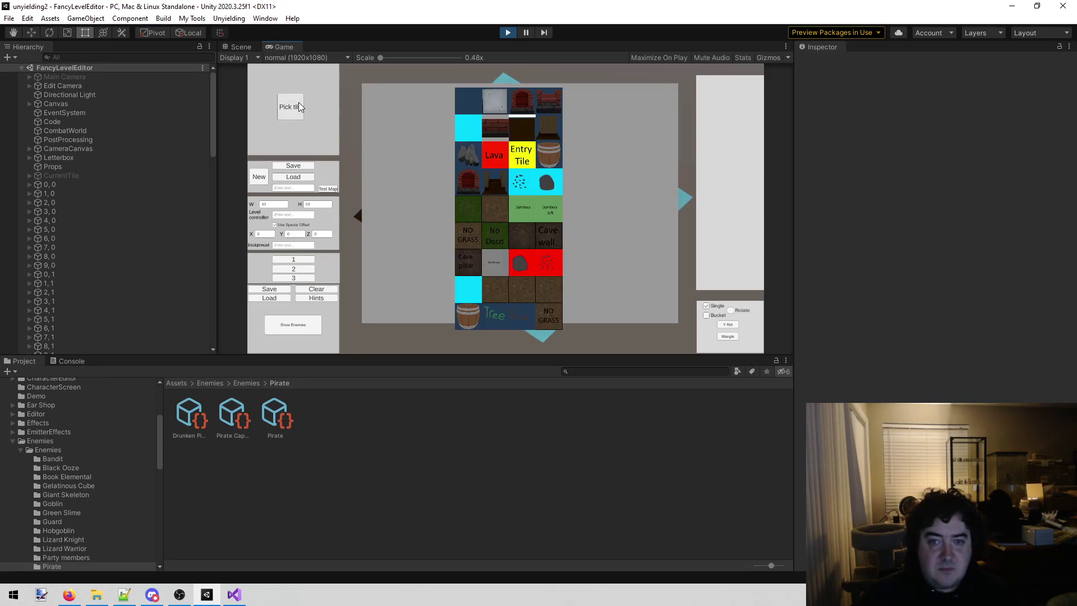
pyautogui.click(516, 129)
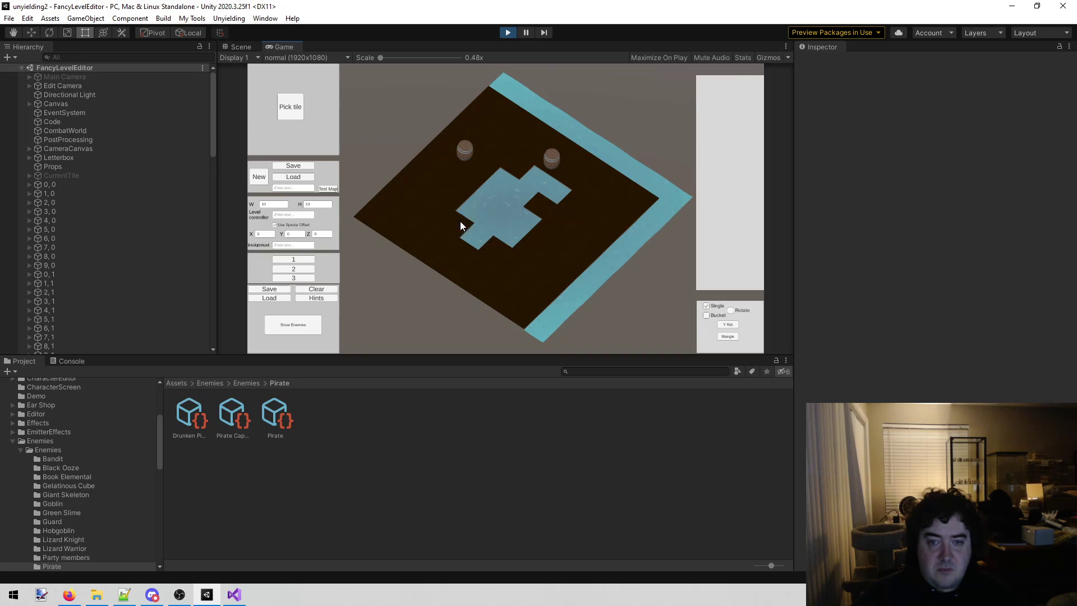
# - Alternate water and dark wood floor tiles to close the right border and finish the pool
pyautogui.click(286, 102)
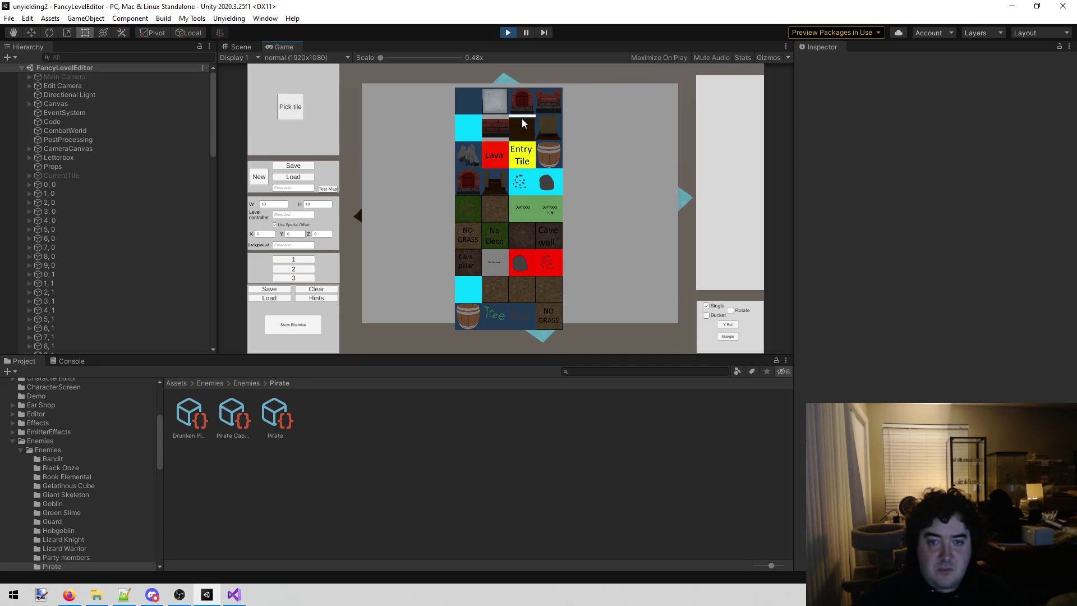
pyautogui.click(523, 179)
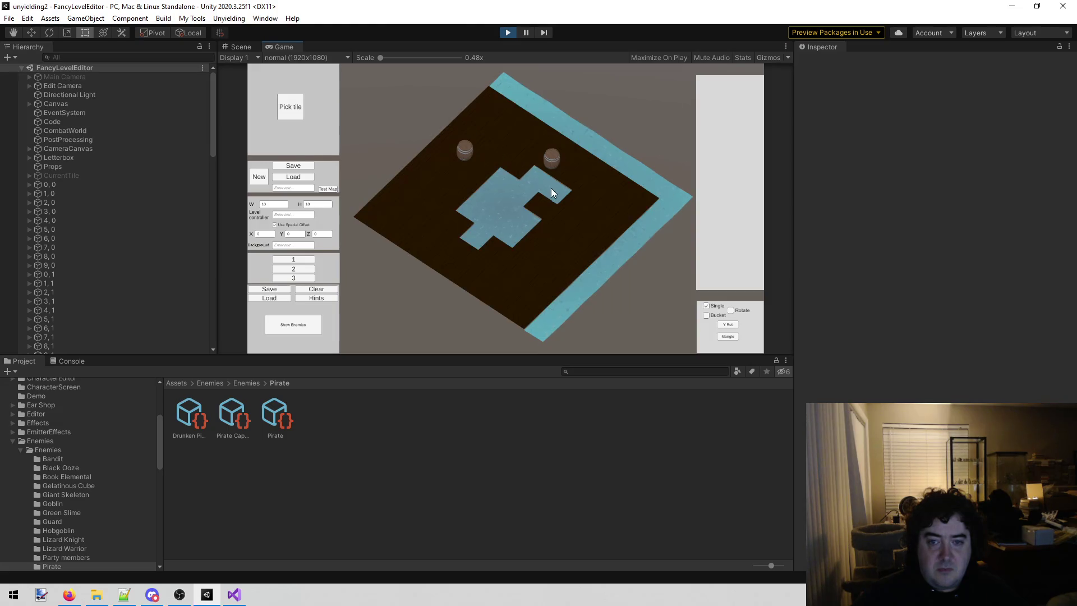
pyautogui.click(302, 100)
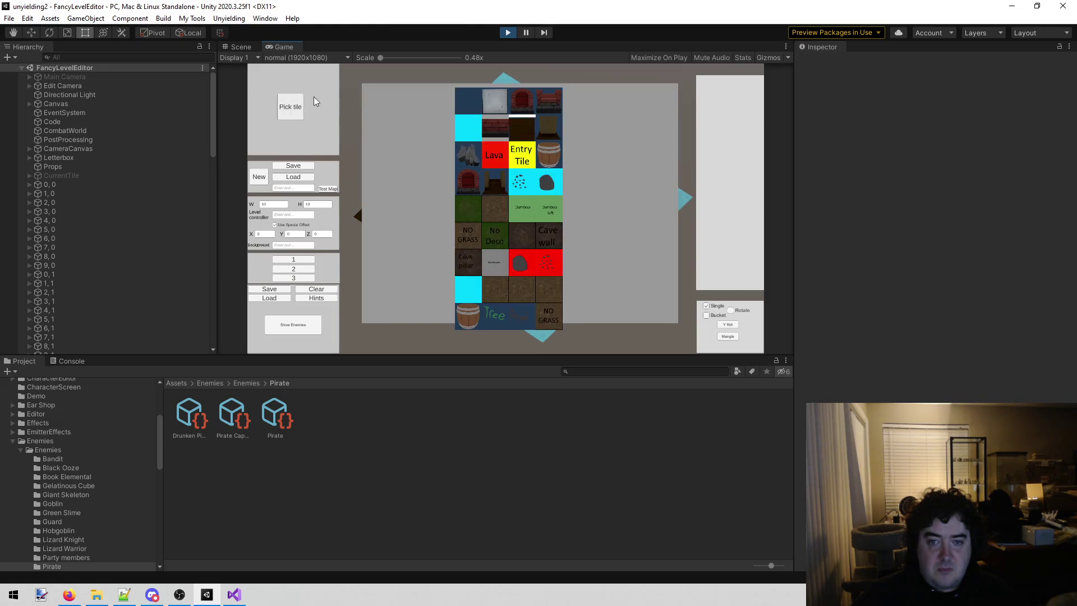
pyautogui.click(521, 135)
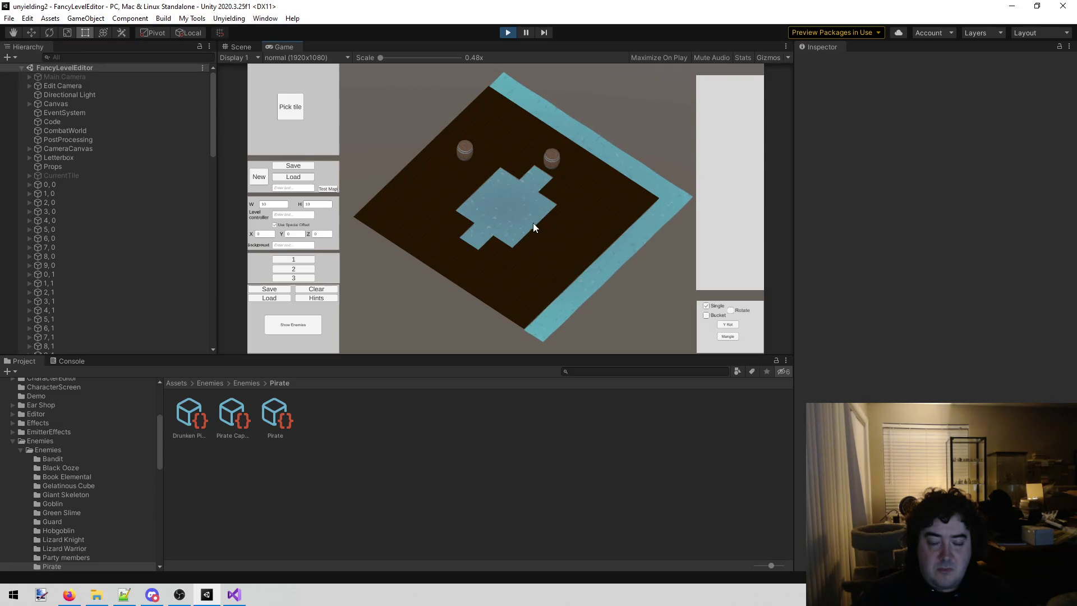
pyautogui.click(282, 102)
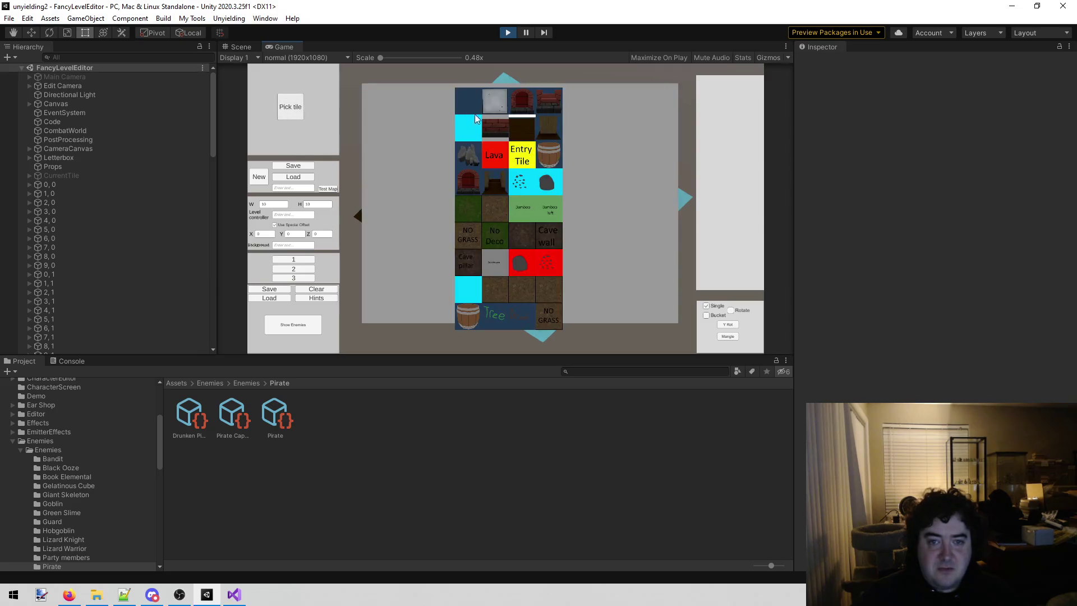
pyautogui.click(476, 128)
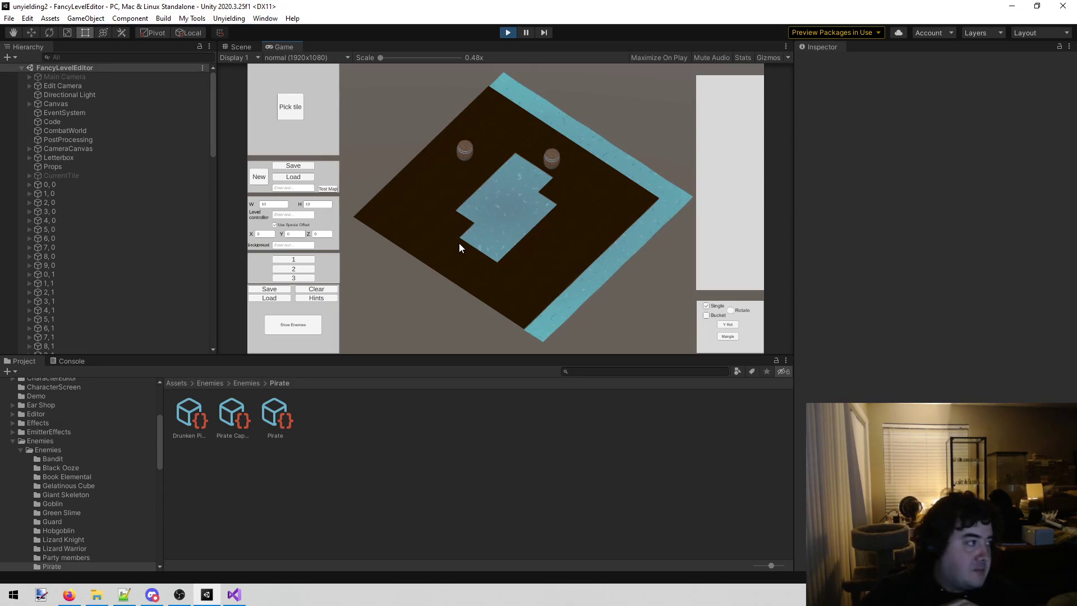
pyautogui.hotkey('alt', 'Tab')
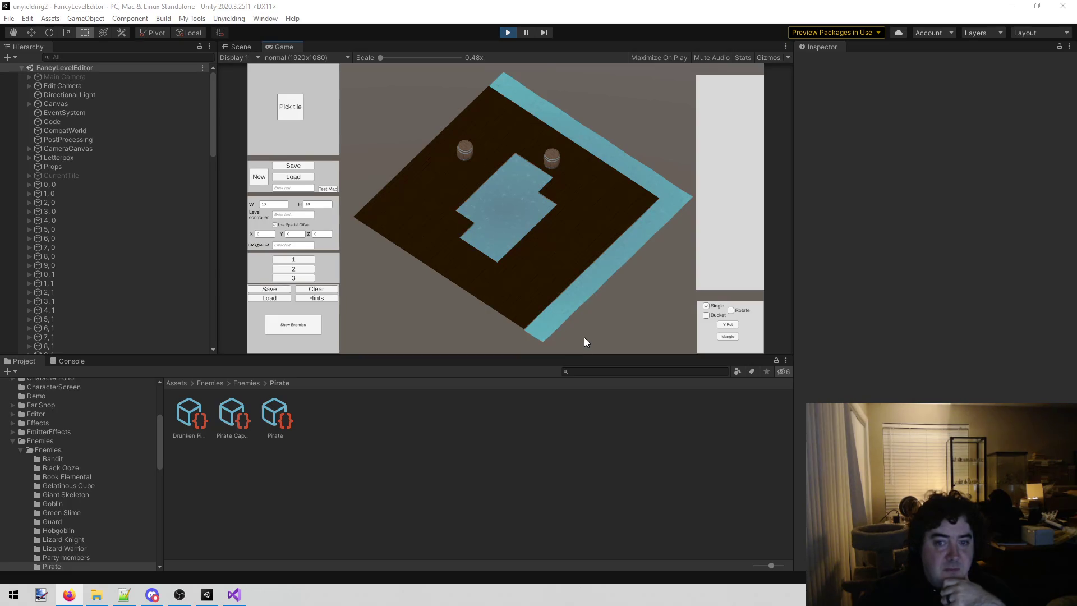
# - Apply party starting layout 1 and place a red-haired enemy right of the pool
pyautogui.click(281, 279)
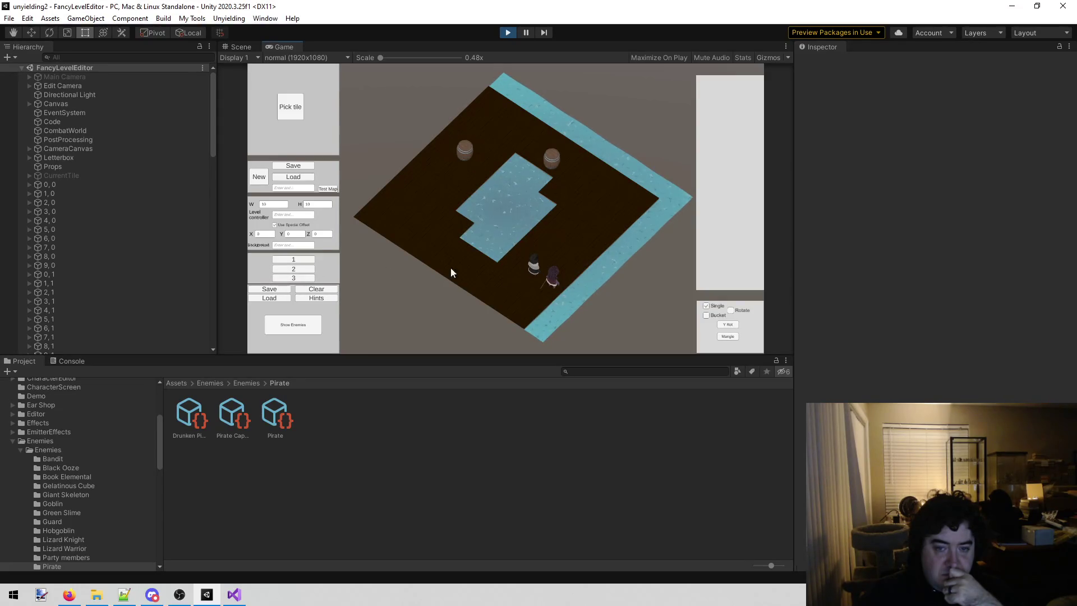
pyautogui.click(306, 259)
pyautogui.click(581, 223)
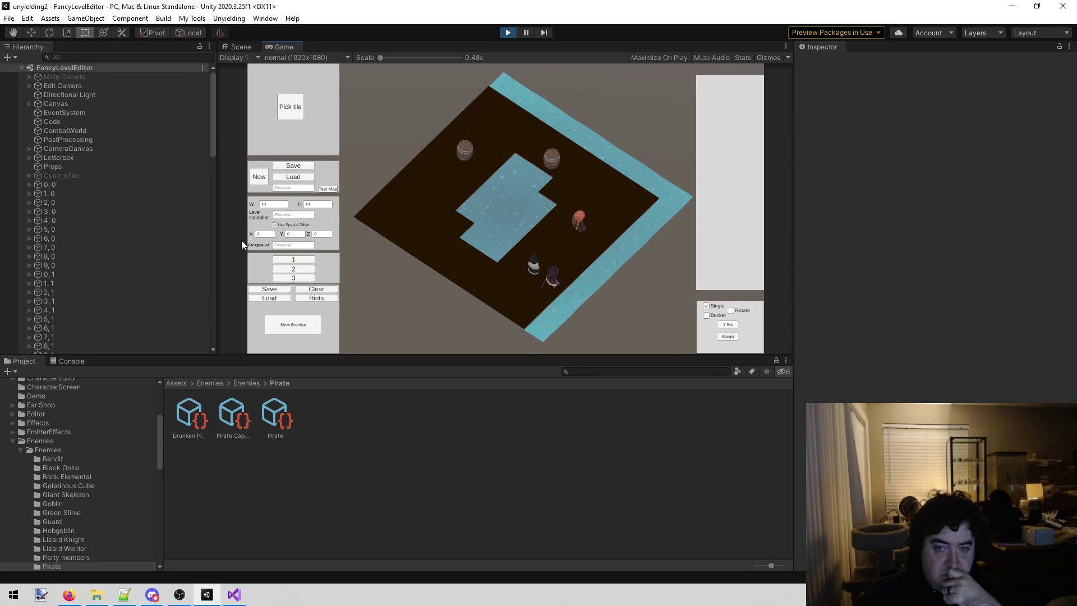
# - Page through the enemy list and select Drunken Pirate as the enemy to place
pyautogui.click(295, 326)
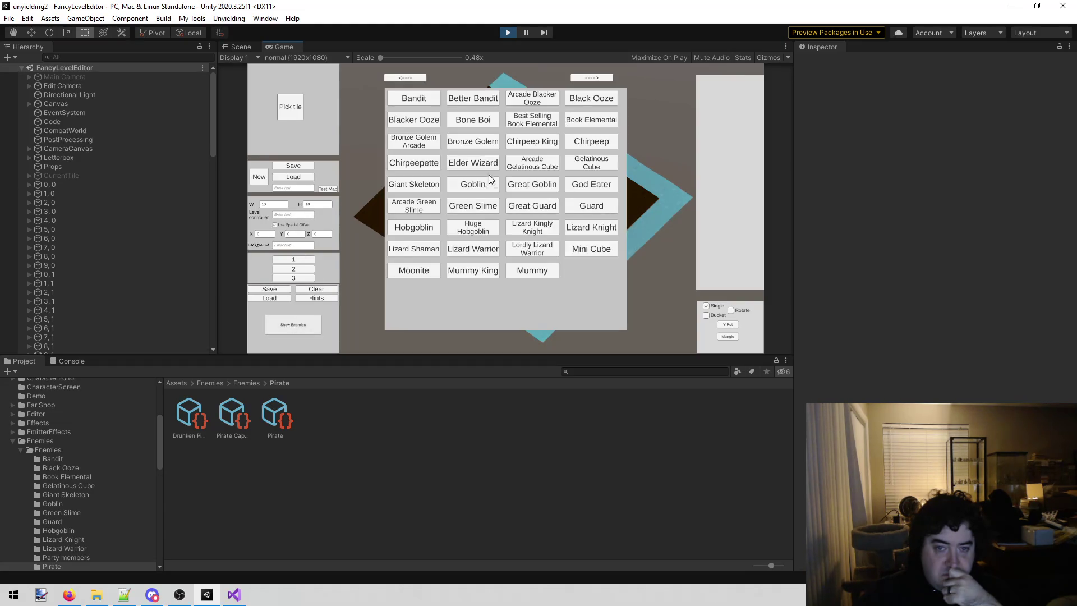
pyautogui.click(594, 78)
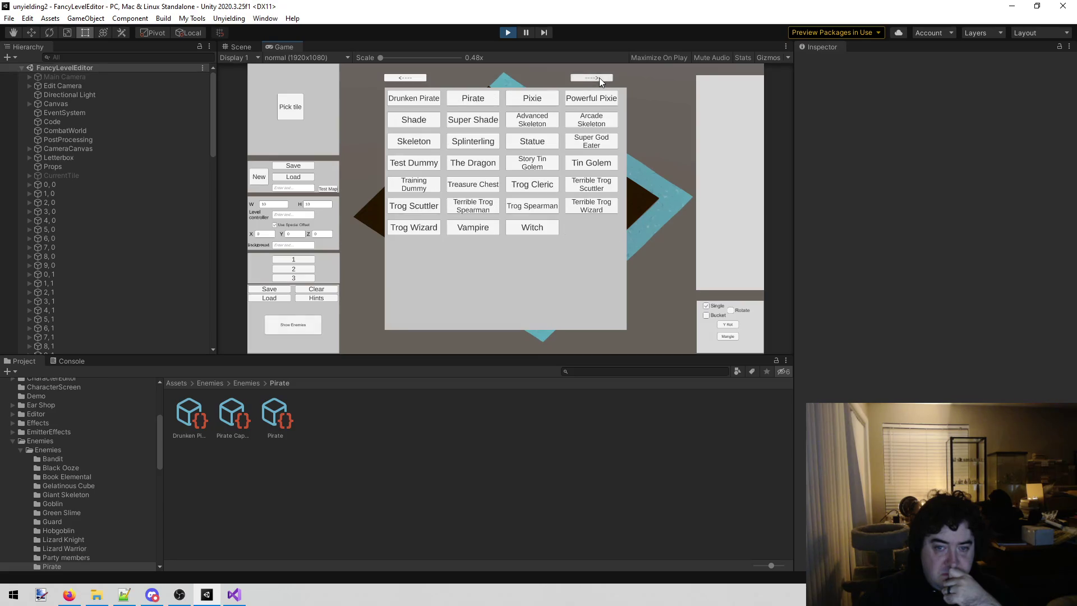
pyautogui.click(414, 78)
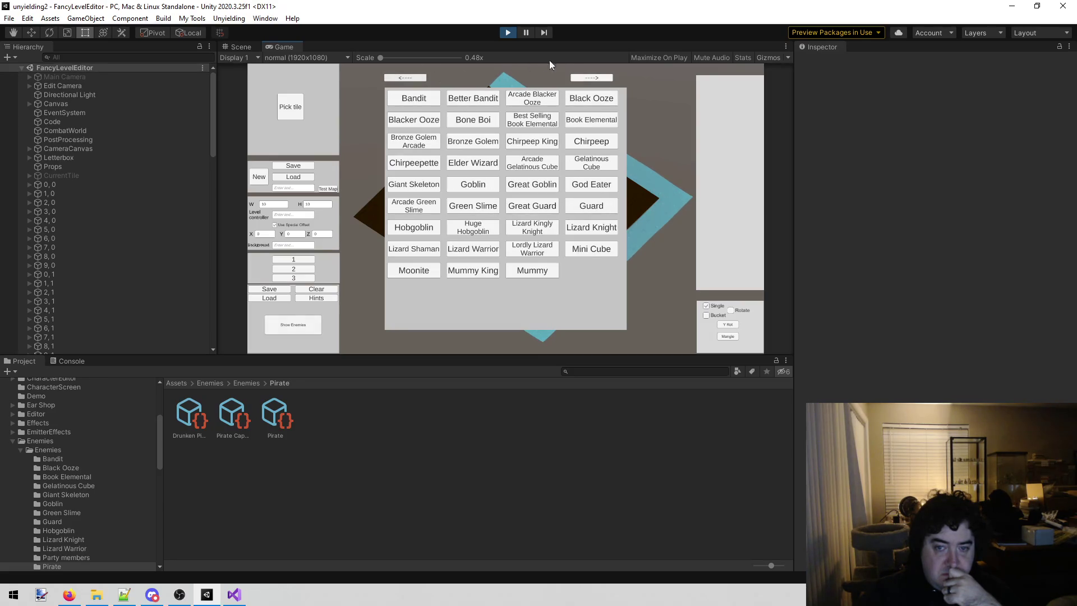
pyautogui.click(596, 77)
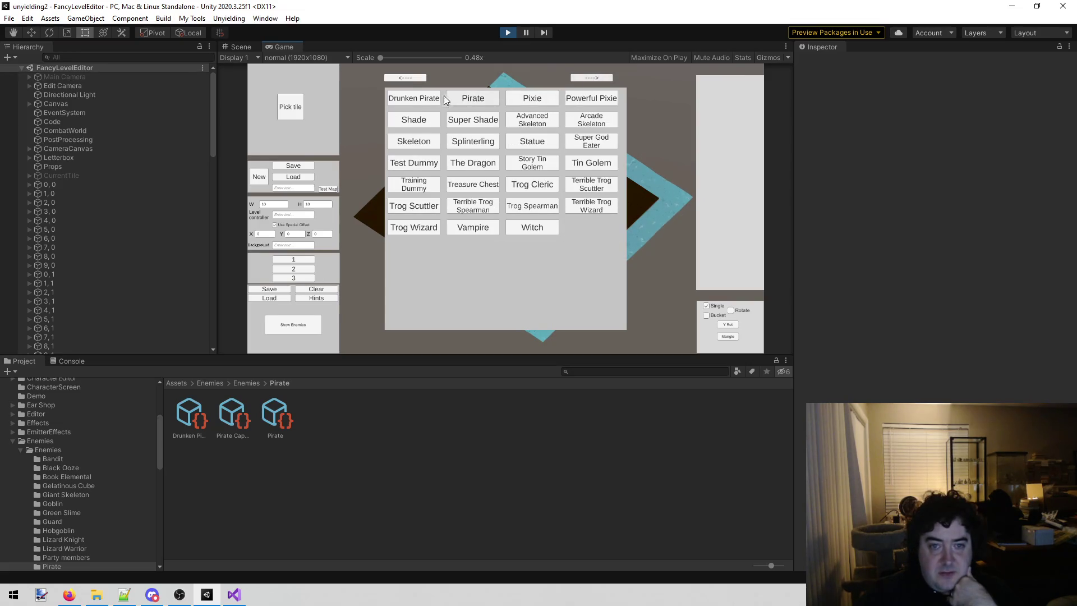
pyautogui.click(406, 79)
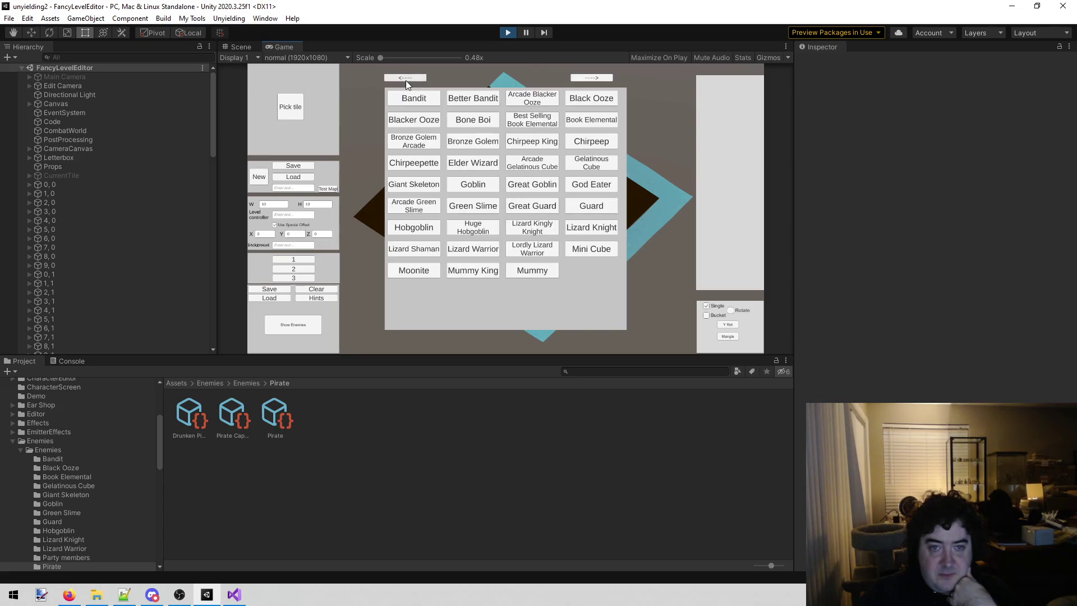
pyautogui.click(589, 80)
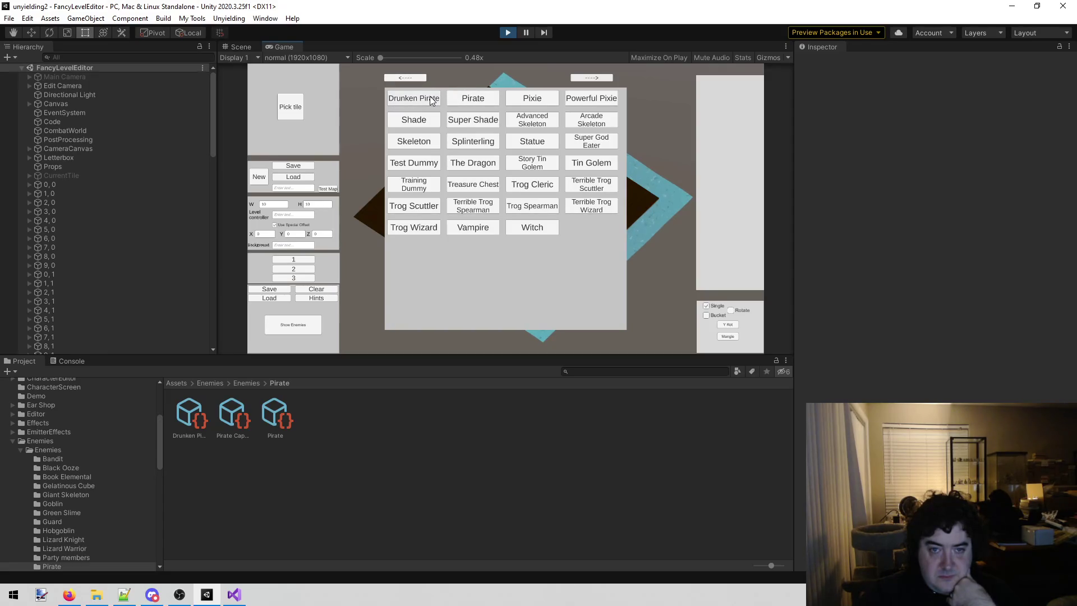
pyautogui.click(430, 98)
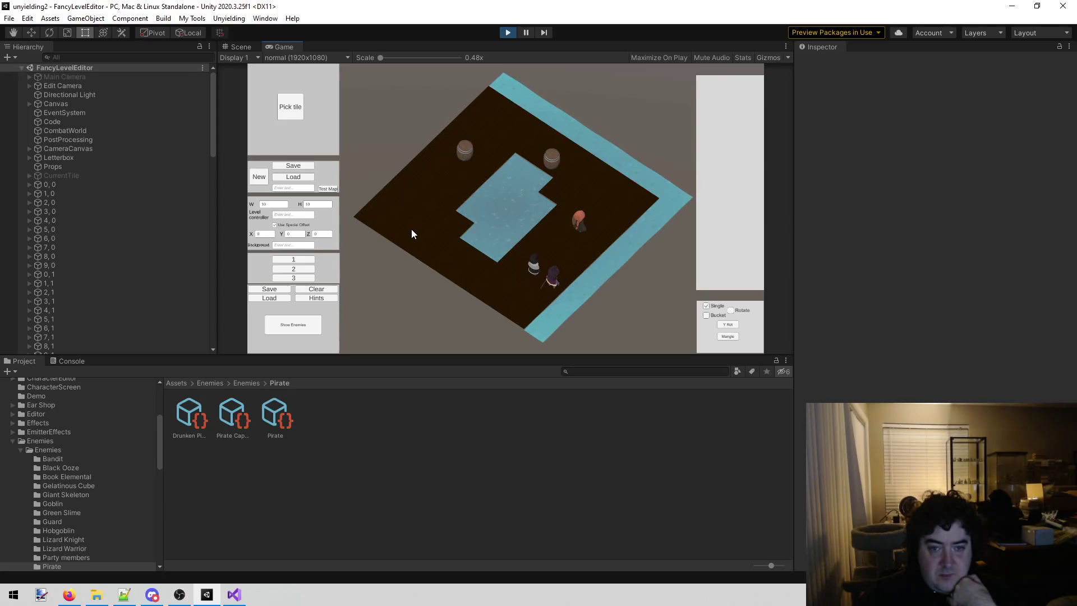
# - Pick a palette tile, then choose Pirate from the enemy list
pyautogui.click(301, 109)
pyautogui.click(474, 97)
pyautogui.click(283, 322)
pyautogui.click(469, 99)
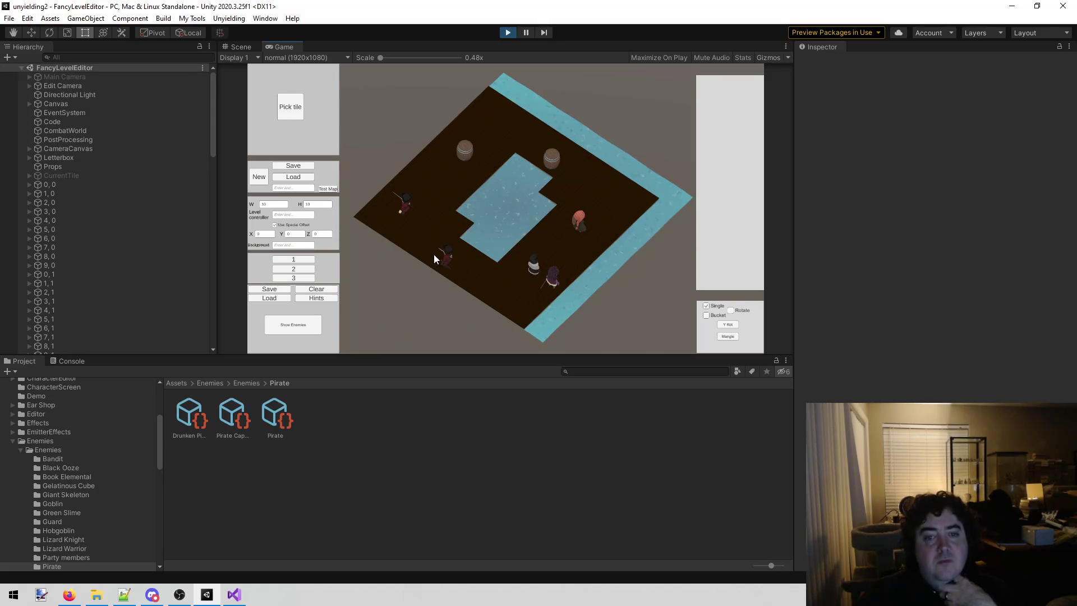
# - Place the Pirate on the lower-left floor, rotate it 180 degrees, and begin saving the level
pyautogui.click(446, 264)
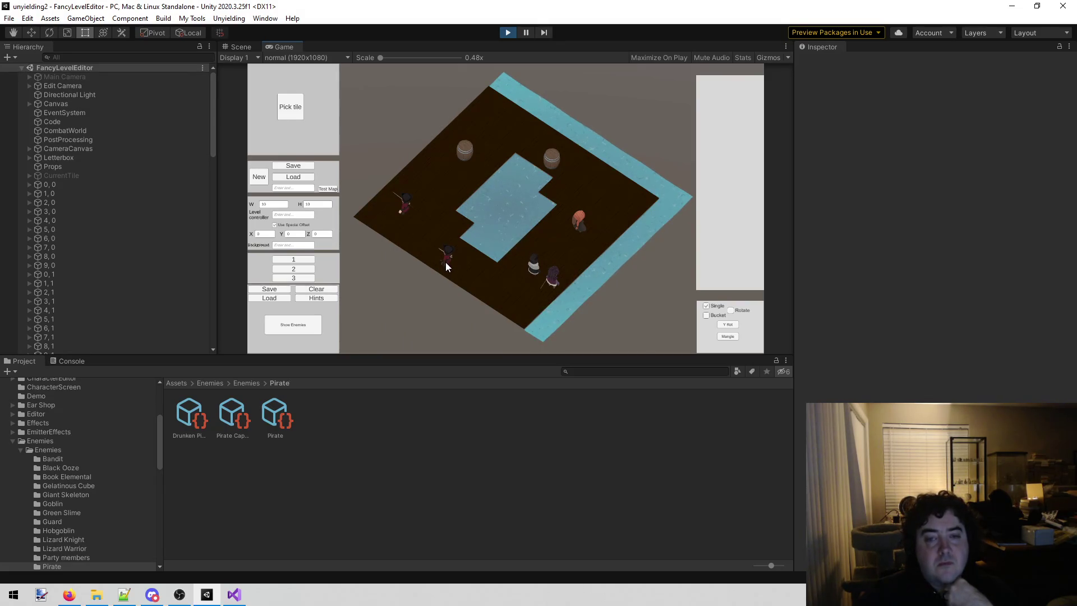
pyautogui.click(446, 261)
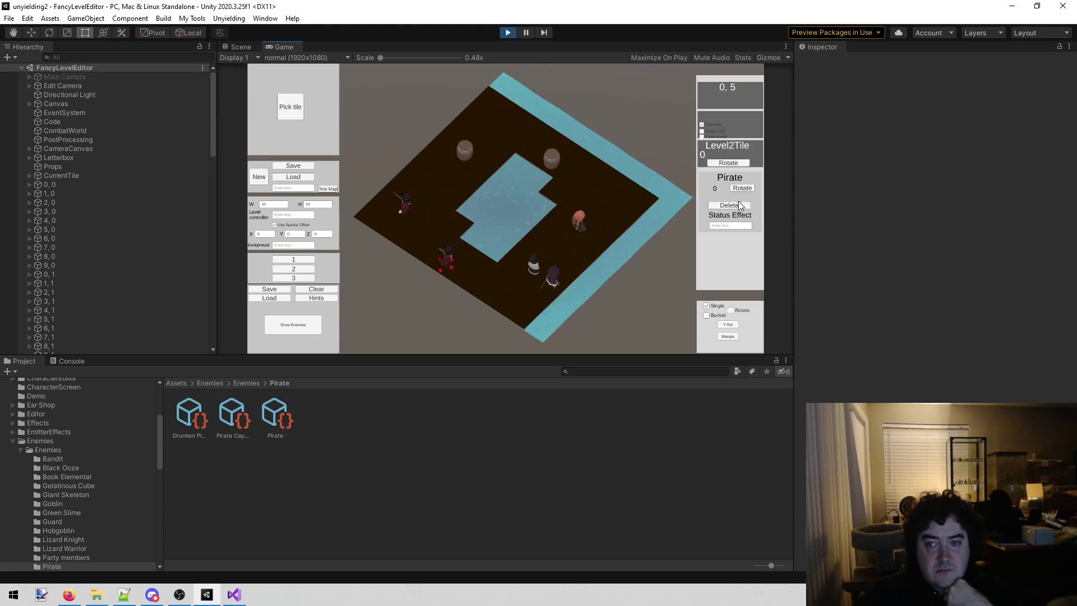
pyautogui.click(749, 190)
pyautogui.click(750, 190)
pyautogui.click(410, 203)
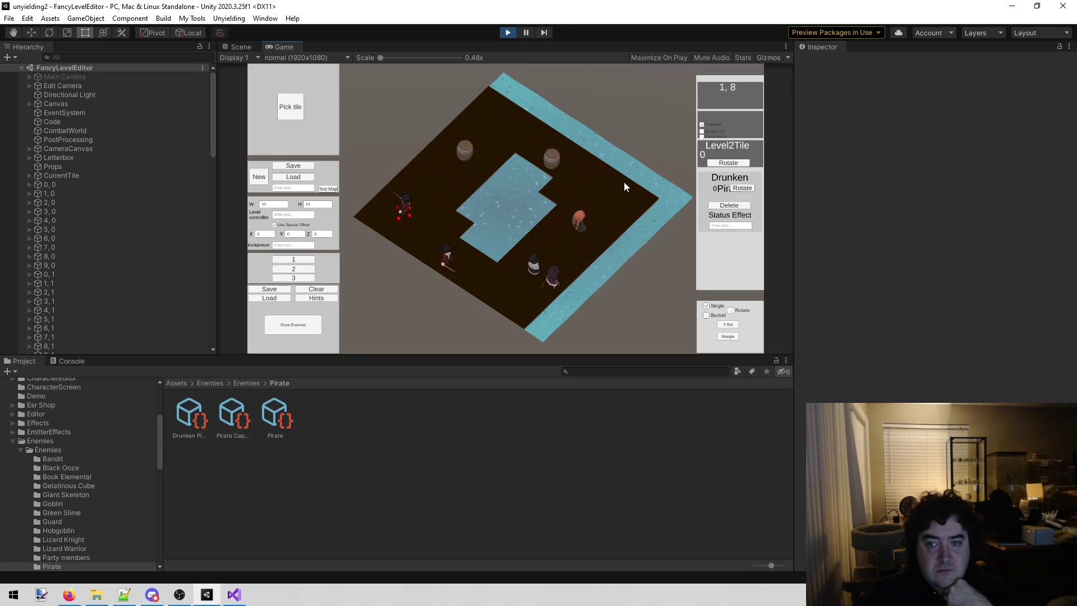
pyautogui.click(308, 168)
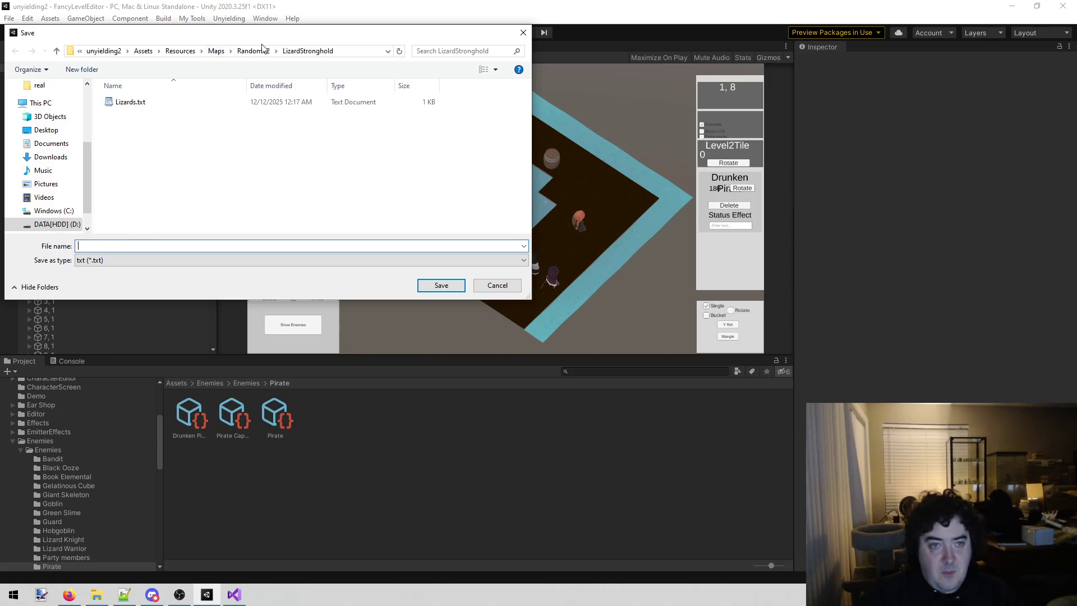
# - Save the level as Pirate.txt in the RandomV2 maps folder
pyautogui.click(261, 52)
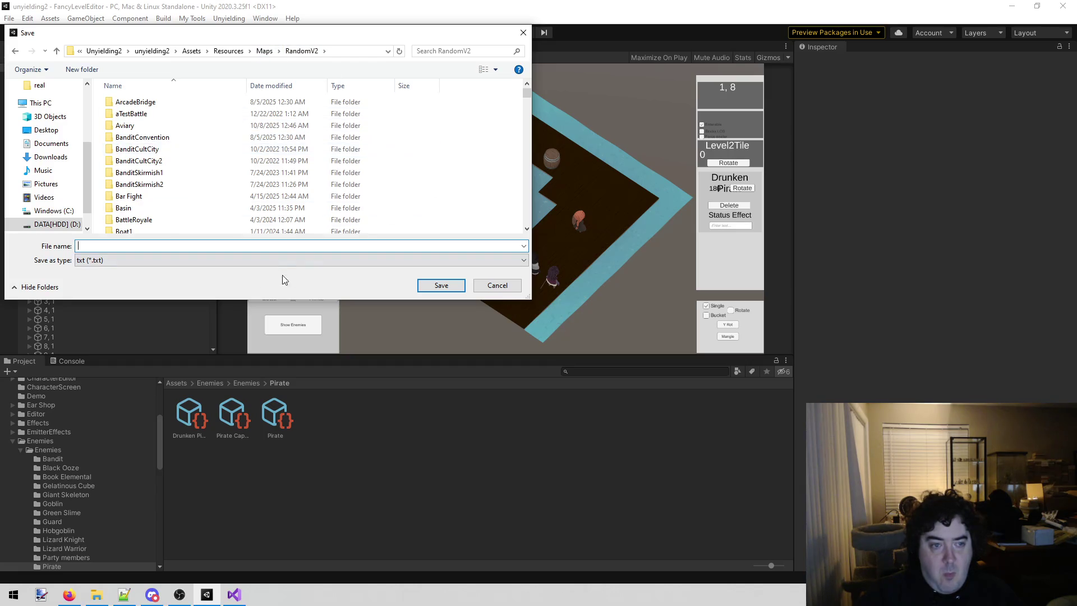
pyautogui.click(141, 246)
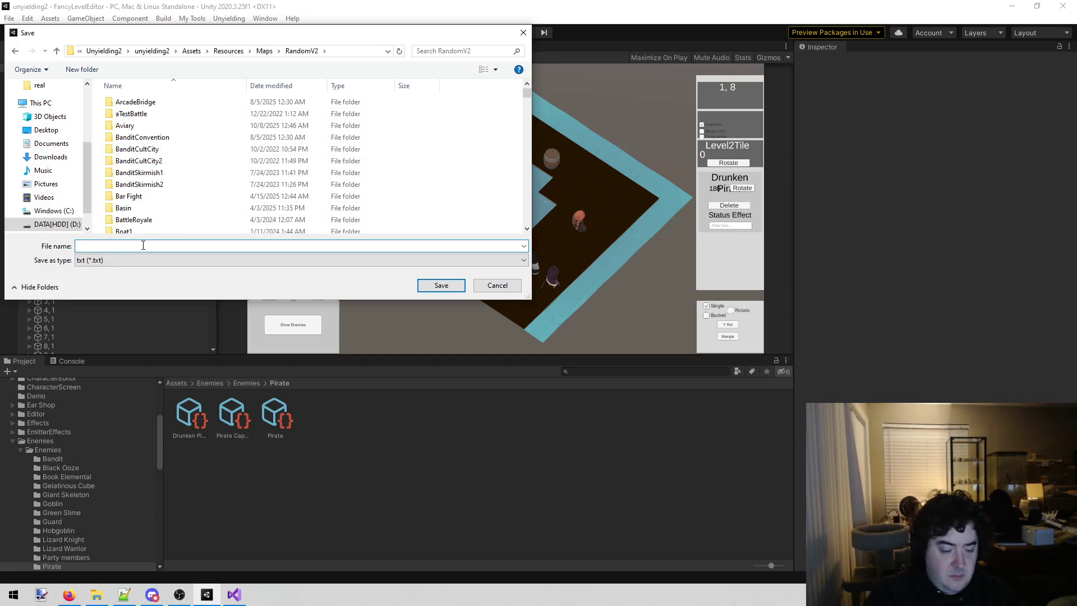
pyautogui.write('Pi')
pyautogui.write('rate.txt')
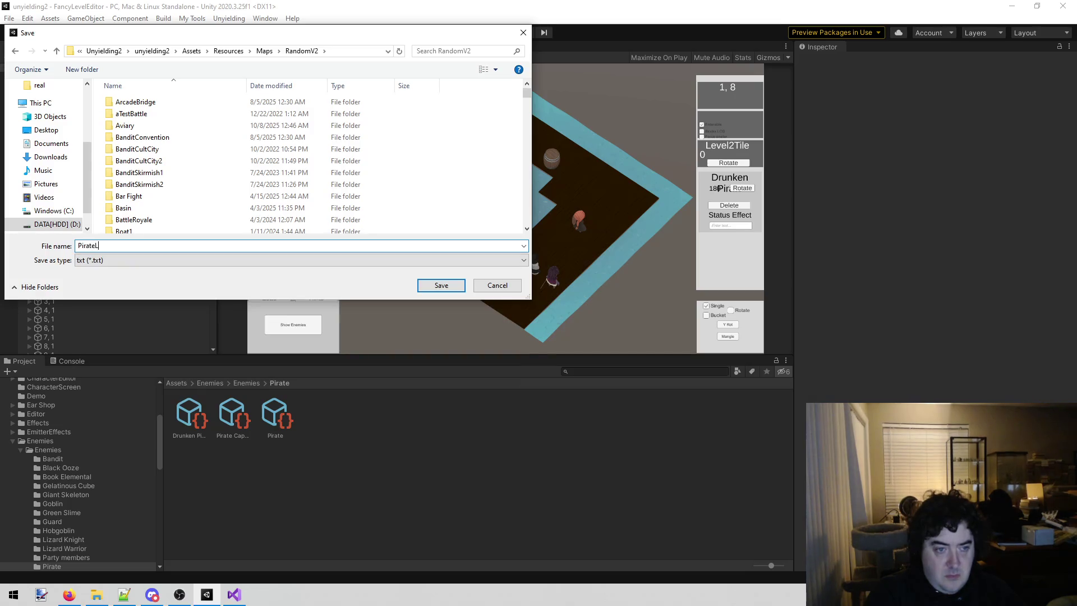
pyautogui.press('Return')
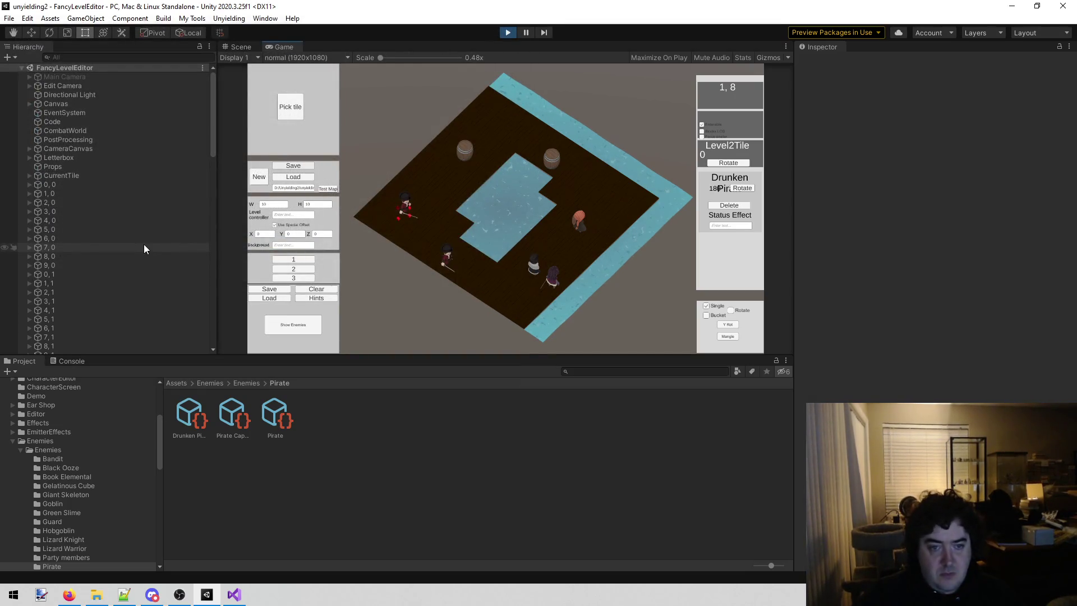
# - Create a new folder named PirateLord under Maps/RandomV2
pyautogui.click(274, 291)
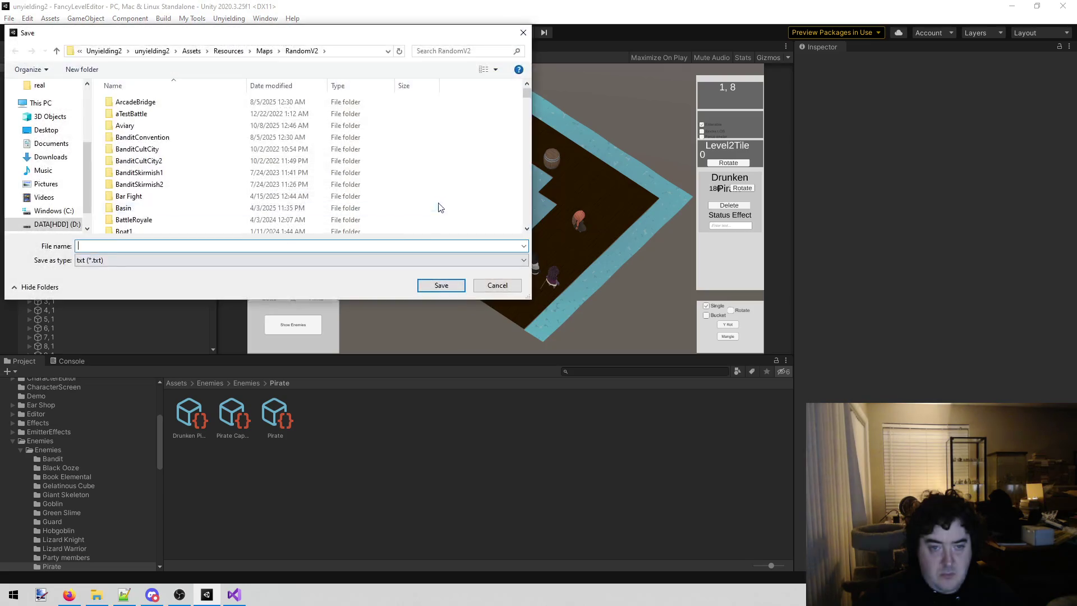
pyautogui.rightClick(456, 186)
pyautogui.moveTo(555, 354)
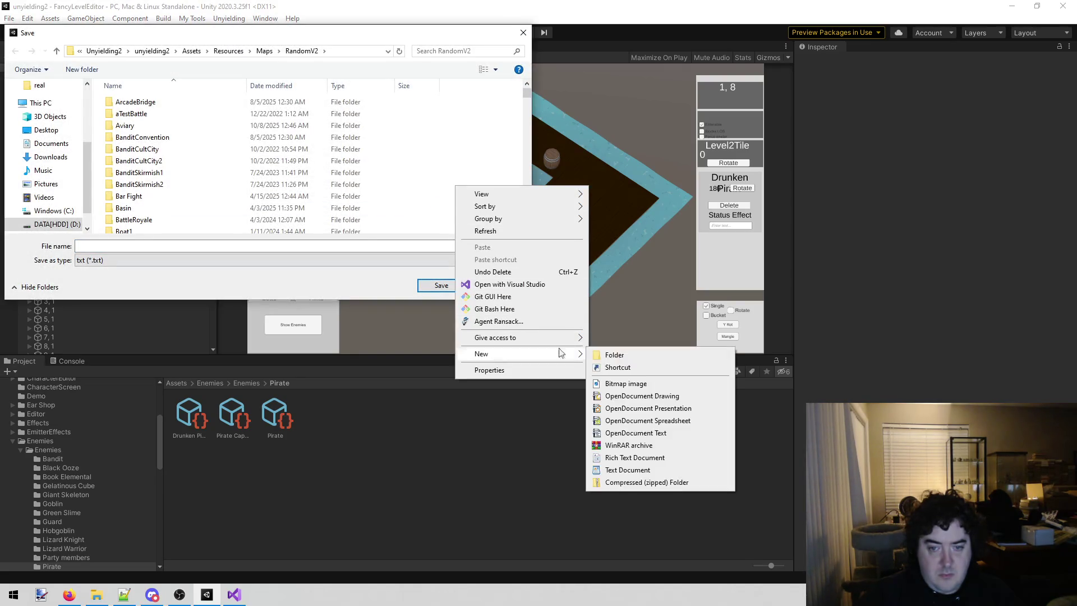
pyautogui.click(615, 355)
pyautogui.write('PirateLord')
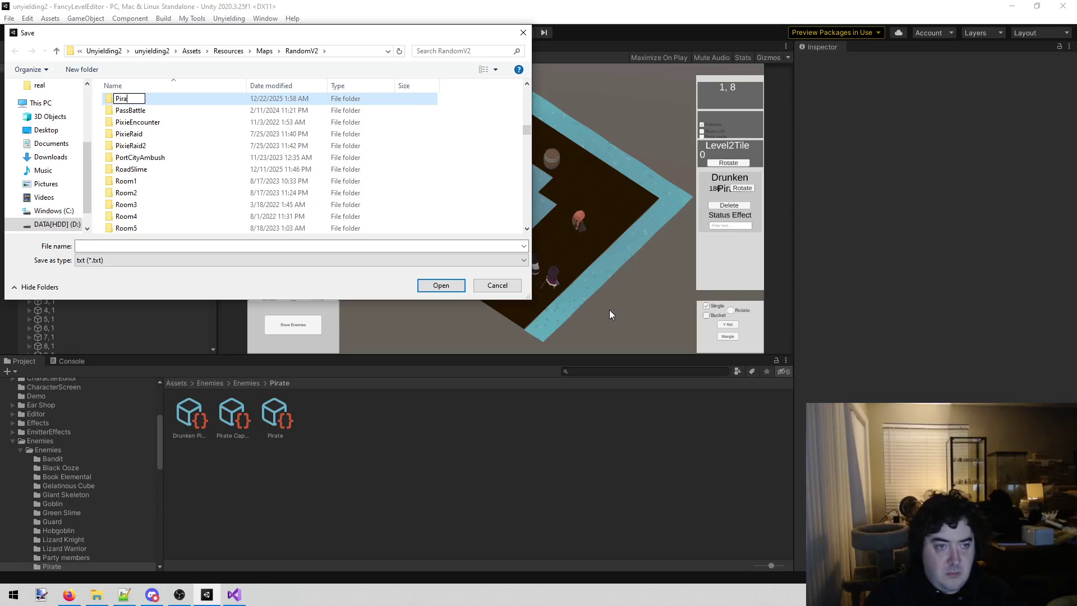
pyautogui.press('Return')
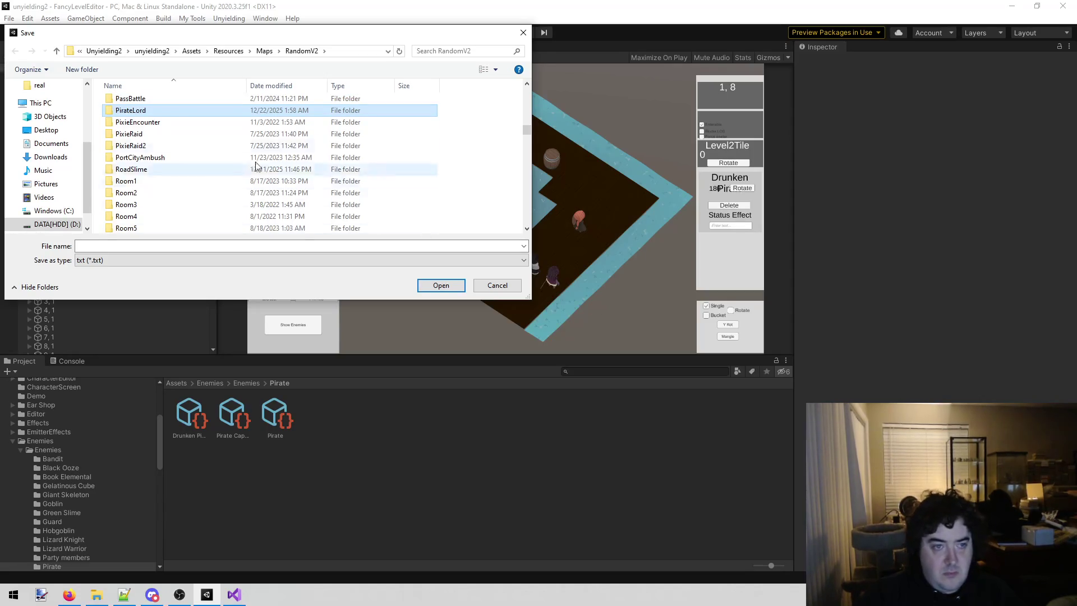
# - Save the enemy layout as 'enemies' inside PirateLord and stop play mode
pyautogui.doubleClick(148, 113)
pyautogui.click(128, 245)
pyautogui.write('enemies')
pyautogui.press('Return')
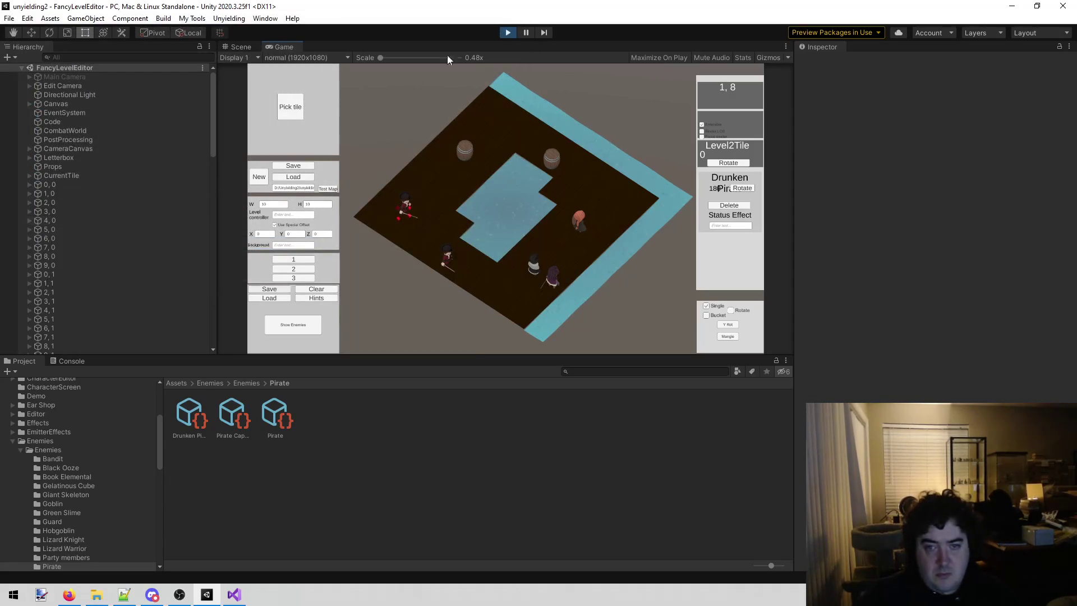
pyautogui.click(510, 32)
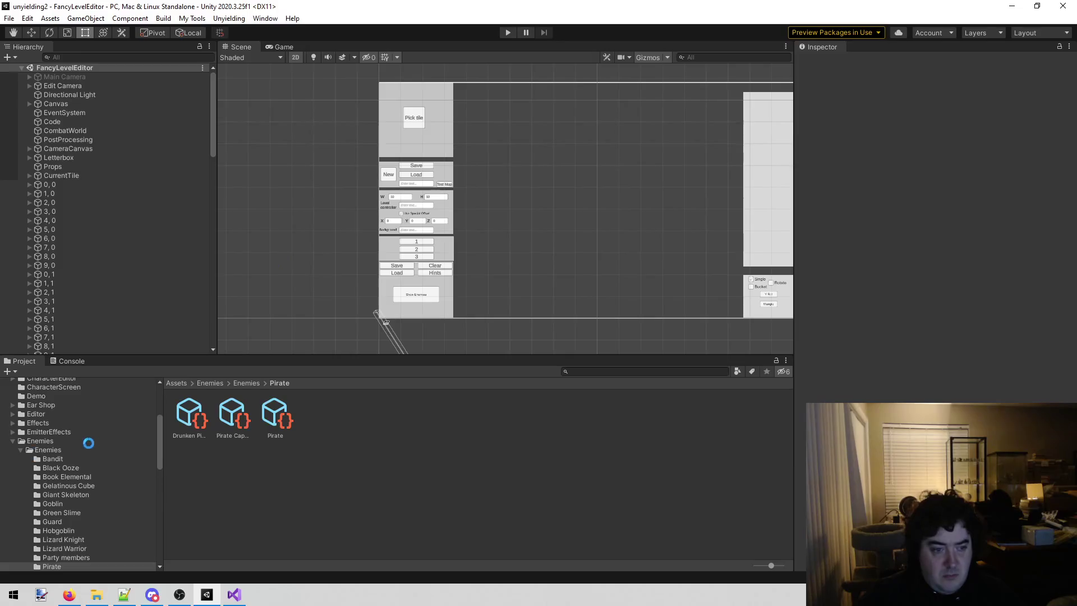
# - Browse the Enemies folder, EnemyCollection asset and Pirate enemies folder in the Project panel
pyautogui.scroll(3, 90, 436)
pyautogui.scroll(-2, 90, 439)
pyautogui.click(63, 473)
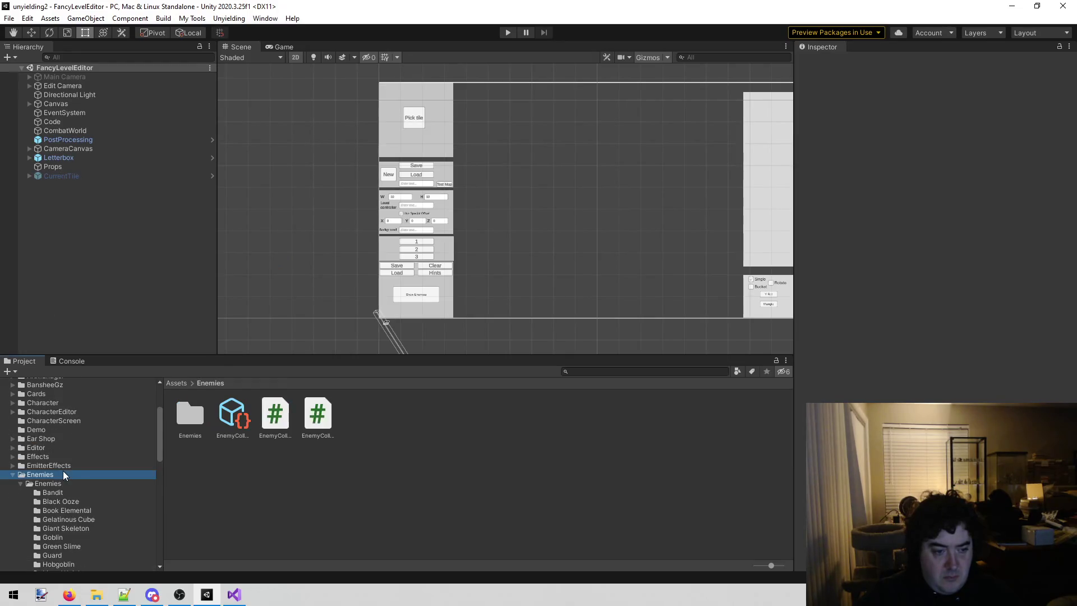
pyautogui.scroll(-2, 81, 530)
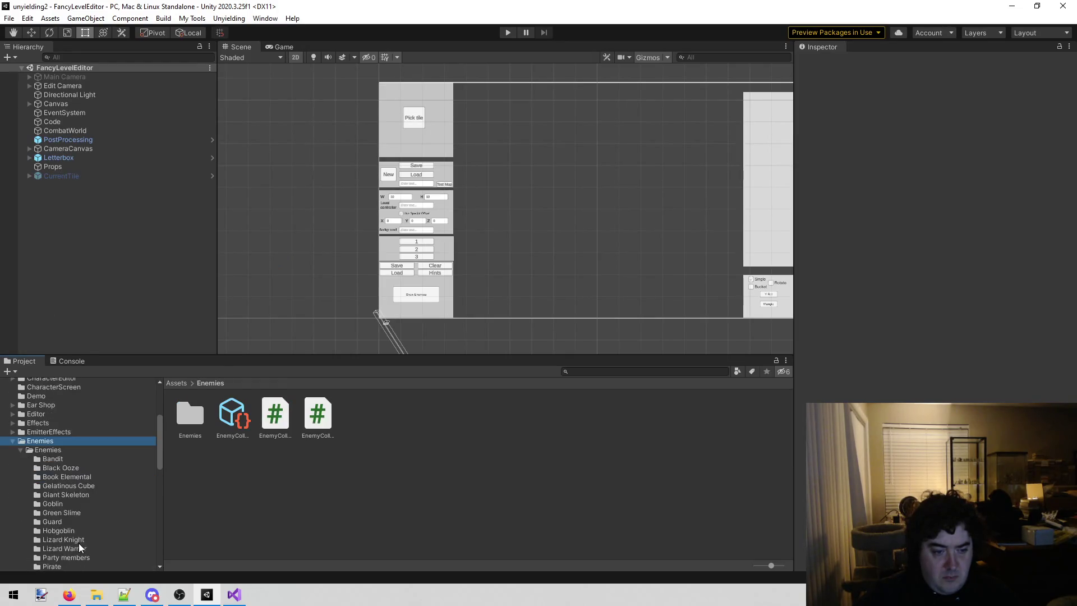
pyautogui.click(232, 418)
pyautogui.scroll(-5, 86, 499)
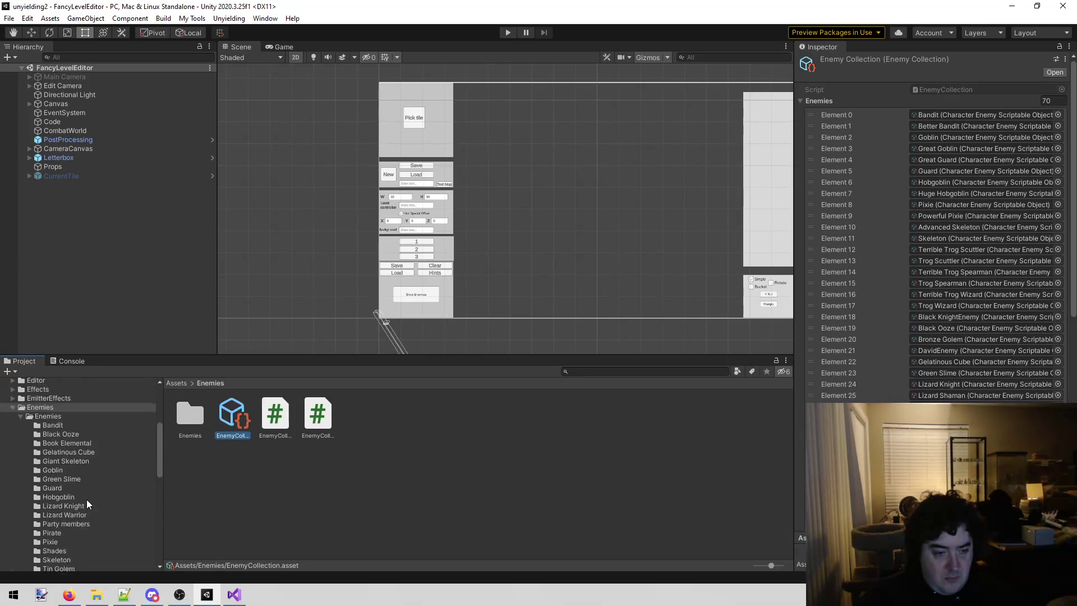
pyautogui.click(79, 464)
# - In Play mode, load enemies.txt and place a Pirate Captain on tile 7, 6
pyautogui.hotkey('ctrl', 'p')
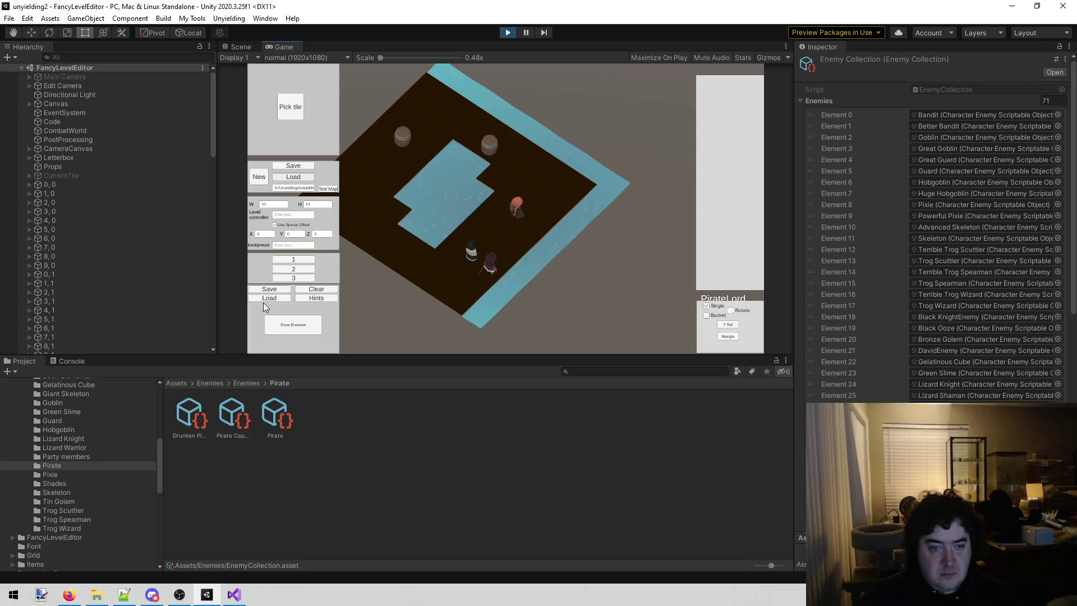
pyautogui.click(264, 295)
pyautogui.doubleClick(185, 101)
pyautogui.click(283, 321)
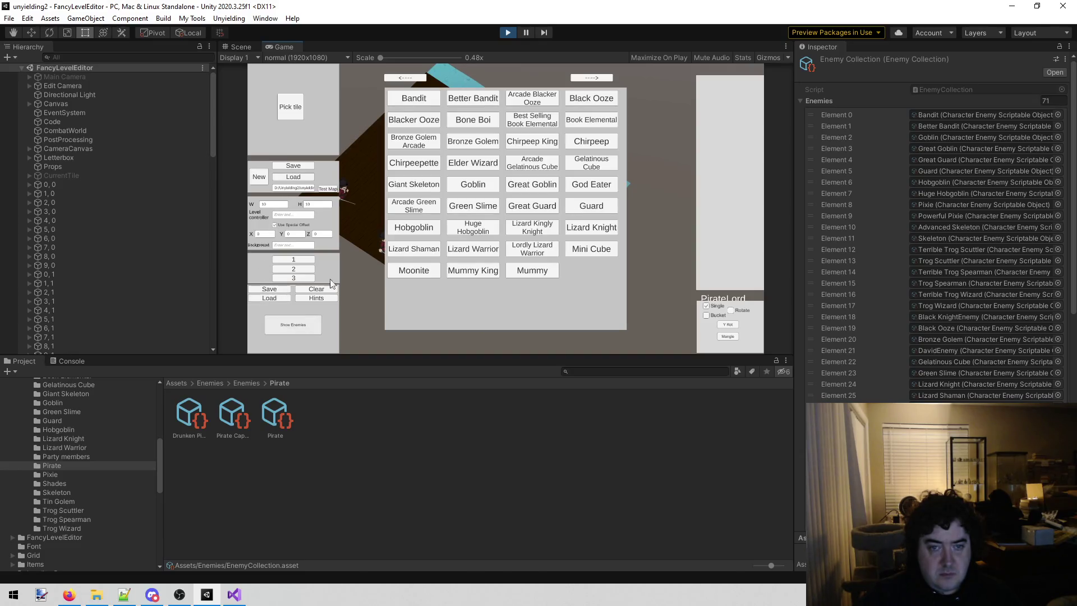
pyautogui.click(586, 79)
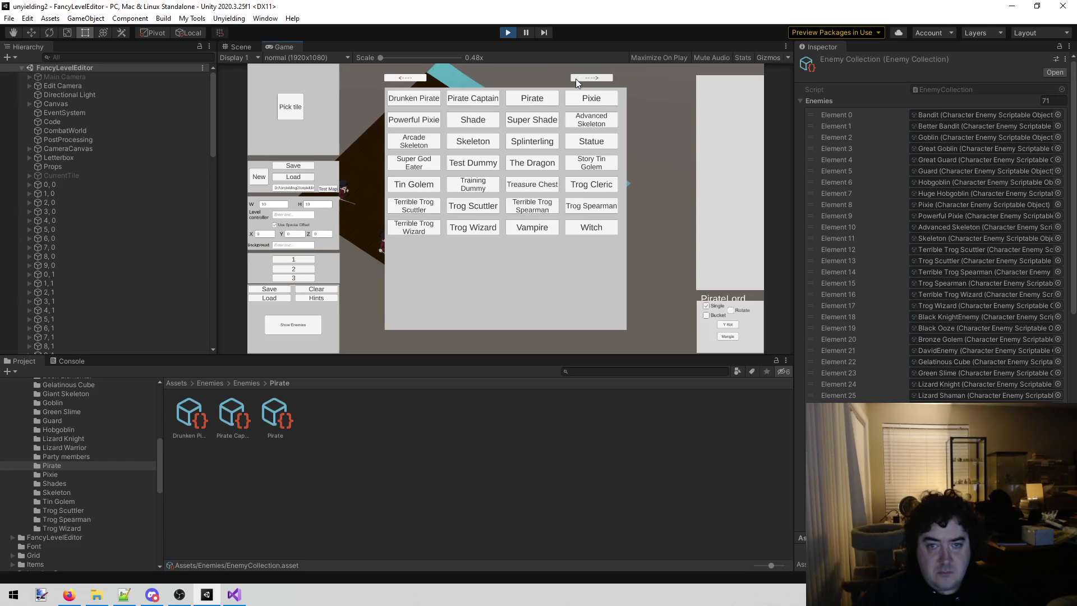
pyautogui.click(473, 99)
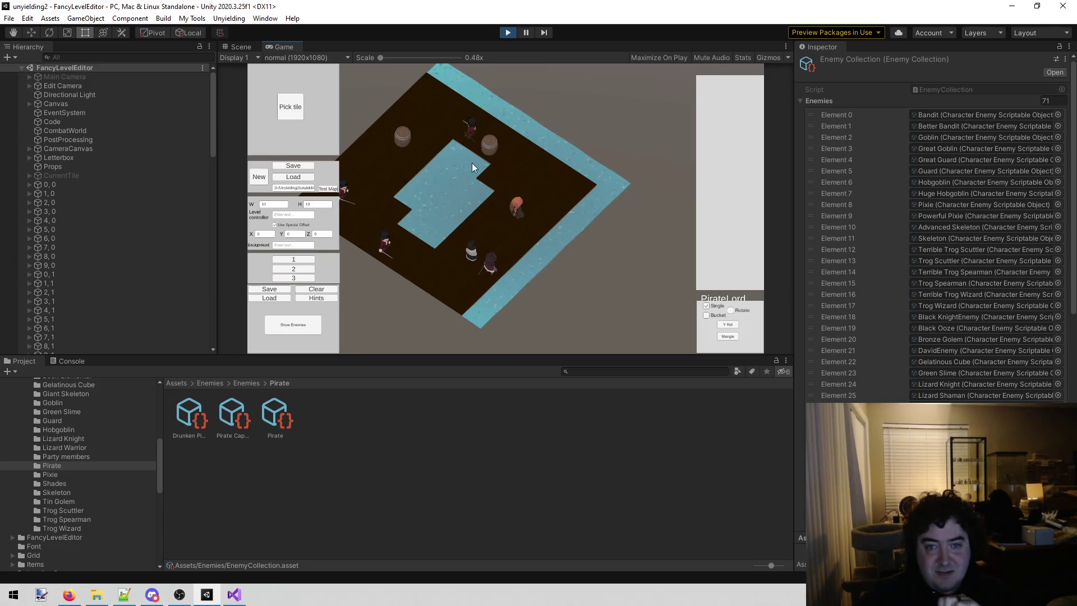
pyautogui.click(466, 139)
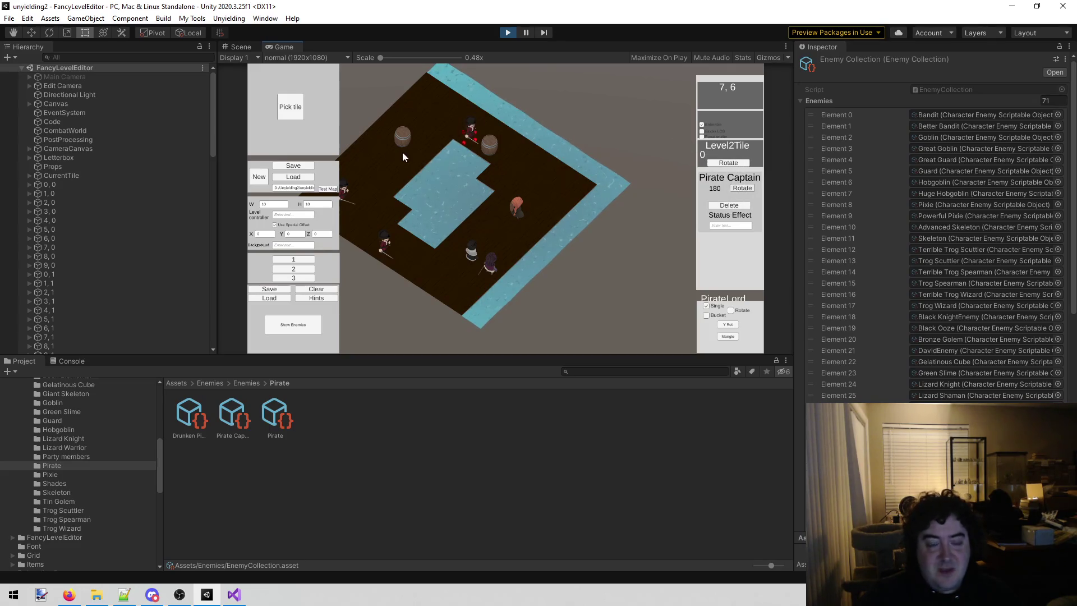
# - Save the layout over enemies.txt in PirateLord, confirming the replace, and stop Play mode
pyautogui.click(270, 291)
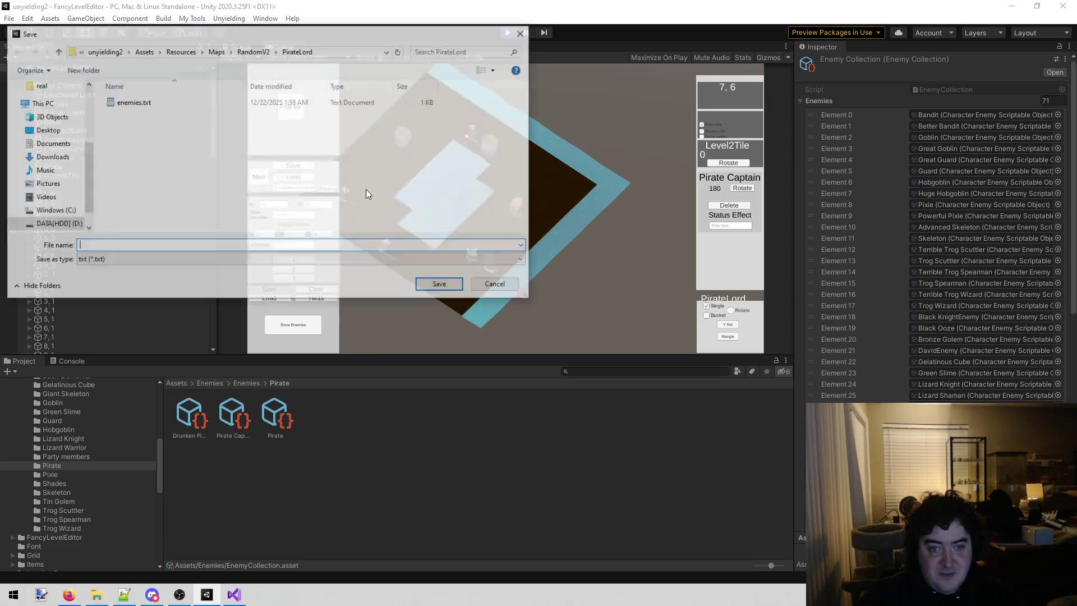
pyautogui.doubleClick(259, 103)
pyautogui.click(562, 298)
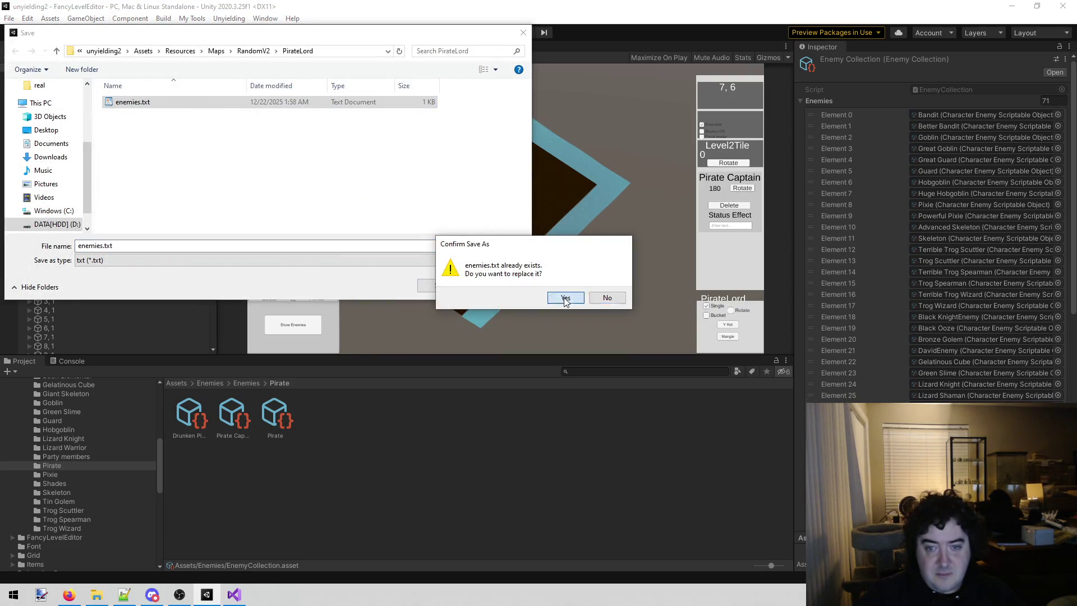
pyautogui.click(508, 34)
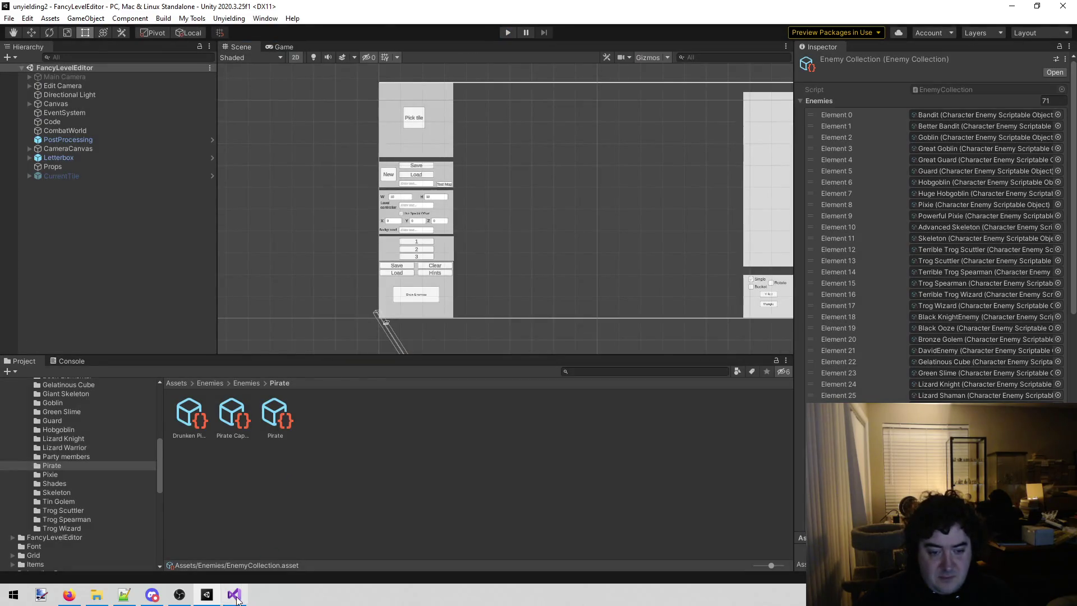
pyautogui.click(236, 595)
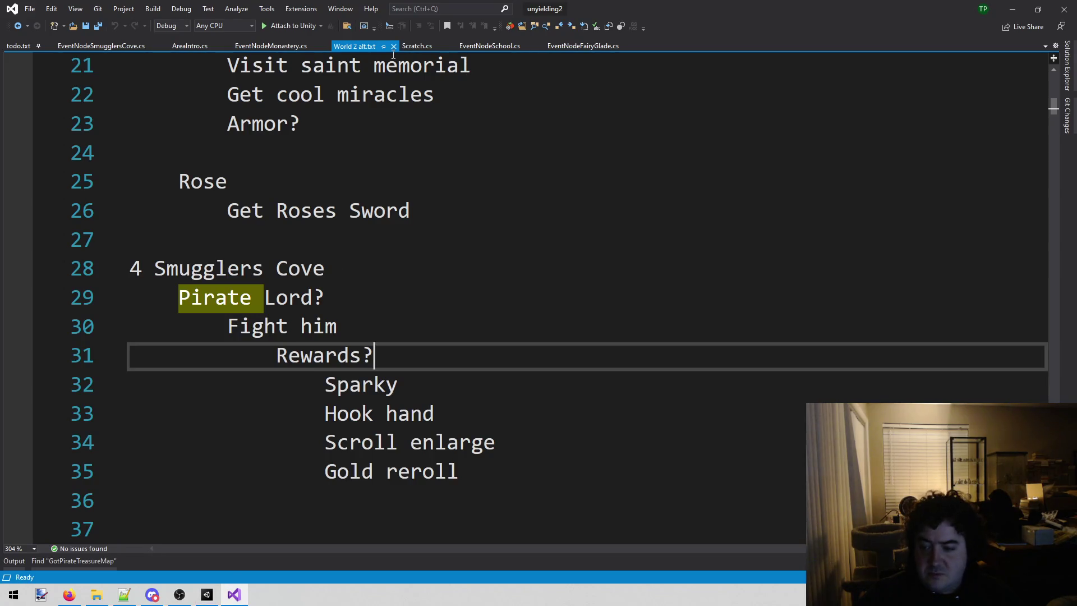
# - In EventNodeSmugglersCove.cs, change the else branch's GetIndex0() call to GetIndex1()
pyautogui.click(120, 46)
pyautogui.scroll(-3, 336, 338)
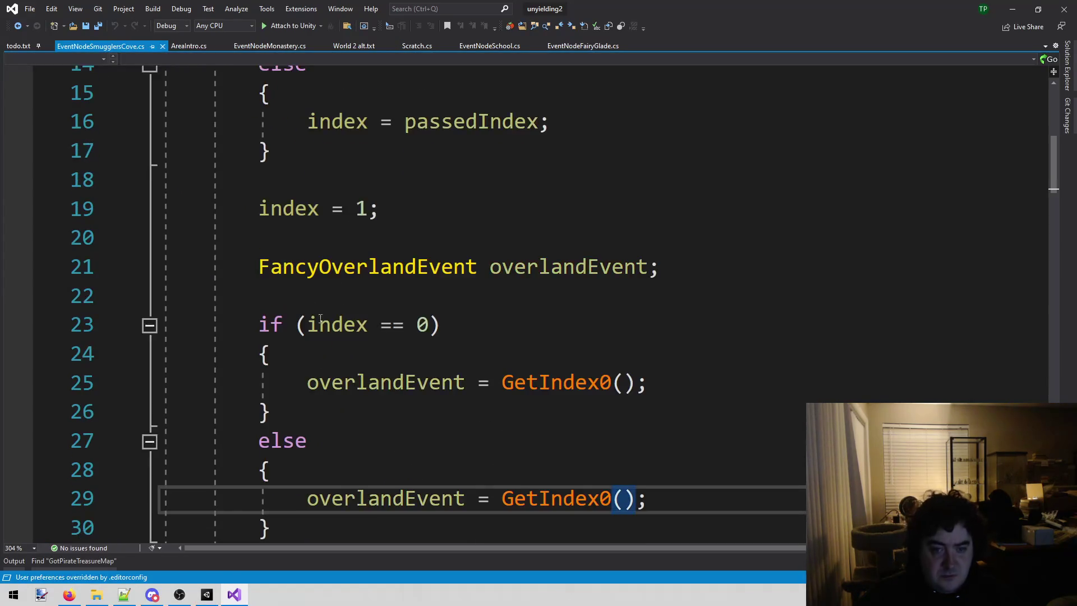
pyautogui.click(603, 238)
pyautogui.press('Delete')
pyautogui.write('1')
# - Paste a copy of the GetIndex0 method directly below the original
pyautogui.scroll(-4, 385, 300)
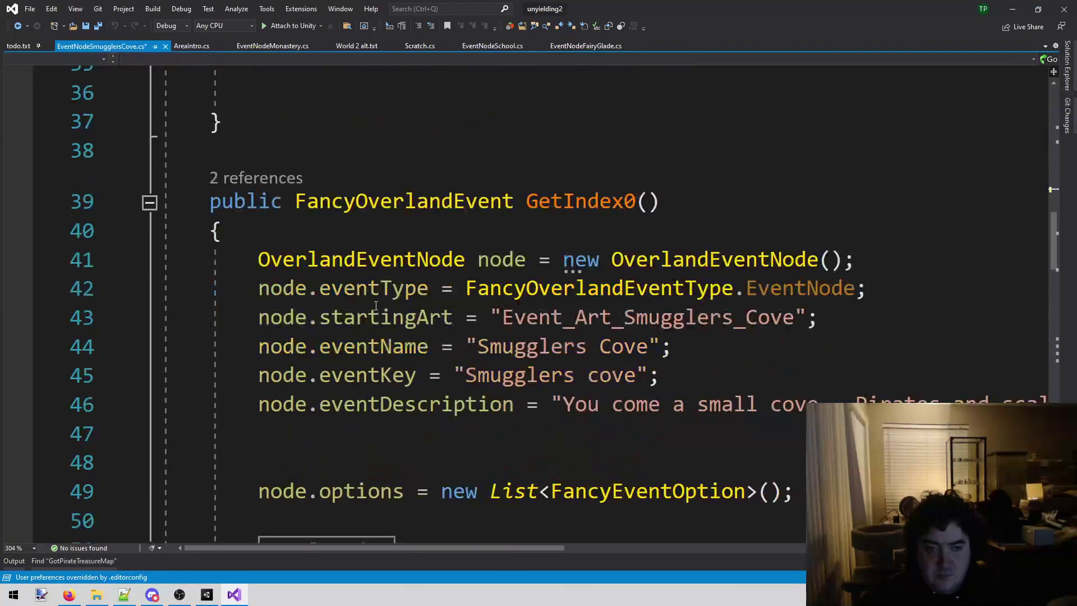
pyautogui.moveTo(222, 201)
pyautogui.mouseDown()
pyautogui.moveTo(303, 359)
pyautogui.moveTo(224, 373)
pyautogui.moveTo(213, 345)
pyautogui.moveTo(246, 341)
pyautogui.mouseUp()
pyautogui.click(246, 341)
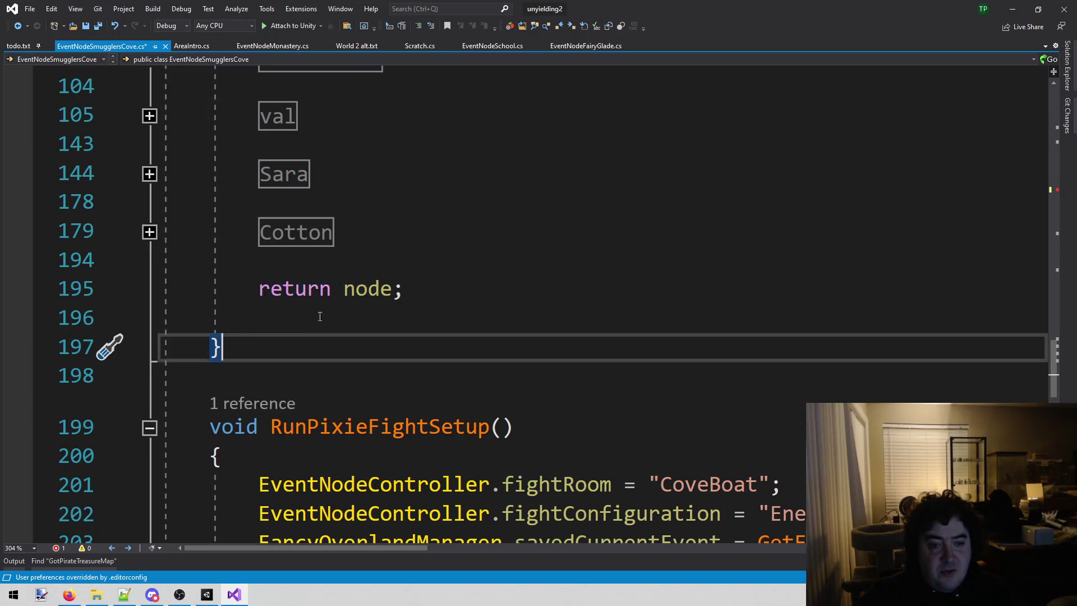
pyautogui.press('Return')
pyautogui.press('Return')
pyautogui.hotkey('ctrl', 'v')
# - Delete the first block of option code from the copied method
pyautogui.scroll(3, 438, 269)
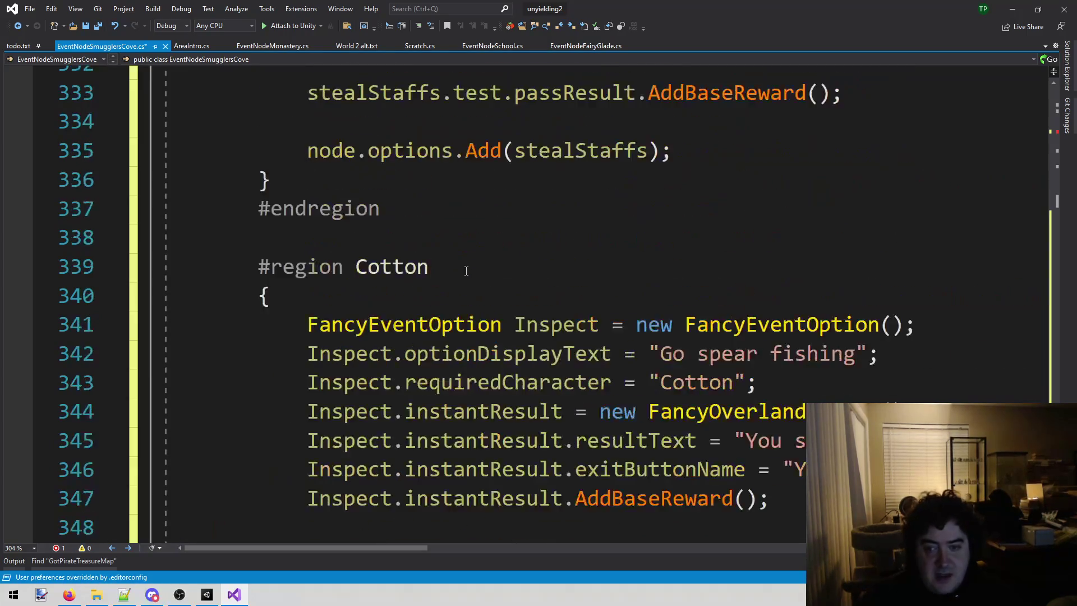
pyautogui.scroll(-3, 455, 289)
pyautogui.moveTo(354, 405)
pyautogui.mouseDown()
pyautogui.moveTo(314, 383)
pyautogui.moveTo(344, 382)
pyautogui.moveTo(165, 406)
pyautogui.moveTo(165, 342)
pyautogui.moveTo(269, 365)
pyautogui.moveTo(265, 322)
pyautogui.moveTo(213, 237)
pyautogui.moveTo(169, 225)
pyautogui.moveTo(162, 209)
pyautogui.mouseUp()
pyautogui.scroll(14, 314, 383)
pyautogui.scroll(9, 165, 407)
pyautogui.scroll(4, 270, 366)
pyautogui.press('Delete')
# - Remove the commented-out Steal map region and leftover blank lines from the copy, then save
pyautogui.scroll(6, 451, 280)
pyautogui.scroll(5, 451, 280)
pyautogui.scroll(-5, 451, 280)
pyautogui.moveTo(513, 208)
pyautogui.mouseDown()
pyautogui.moveTo(462, 199)
pyautogui.moveTo(258, 266)
pyautogui.moveTo(193, 235)
pyautogui.moveTo(168, 281)
pyautogui.moveTo(128, 294)
pyautogui.mouseUp()
pyautogui.scroll(5, 462, 199)
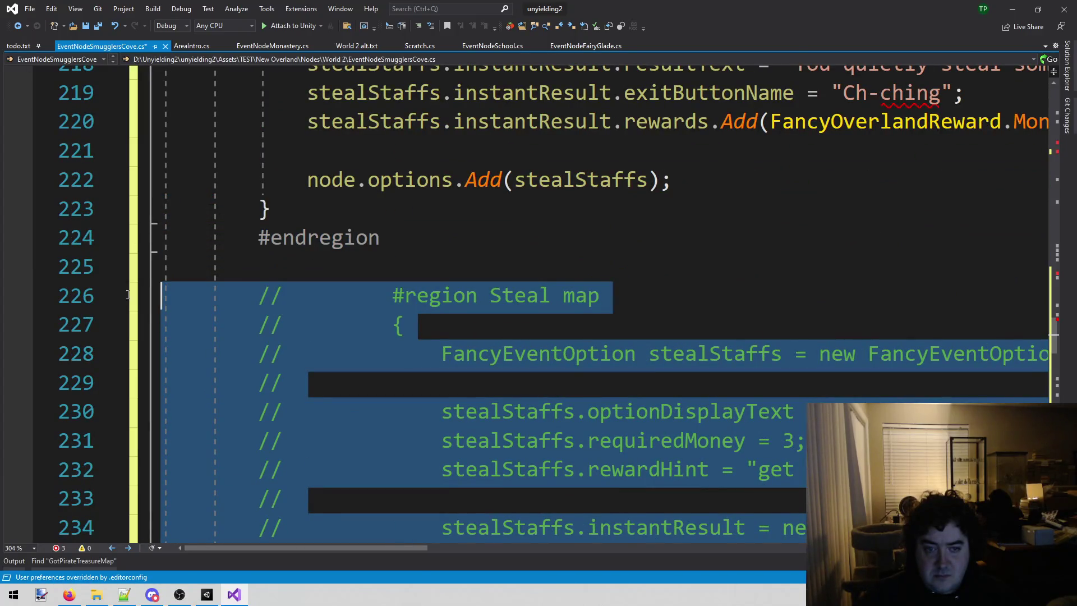
pyautogui.scroll(-4, 749, 338)
pyautogui.press('Delete')
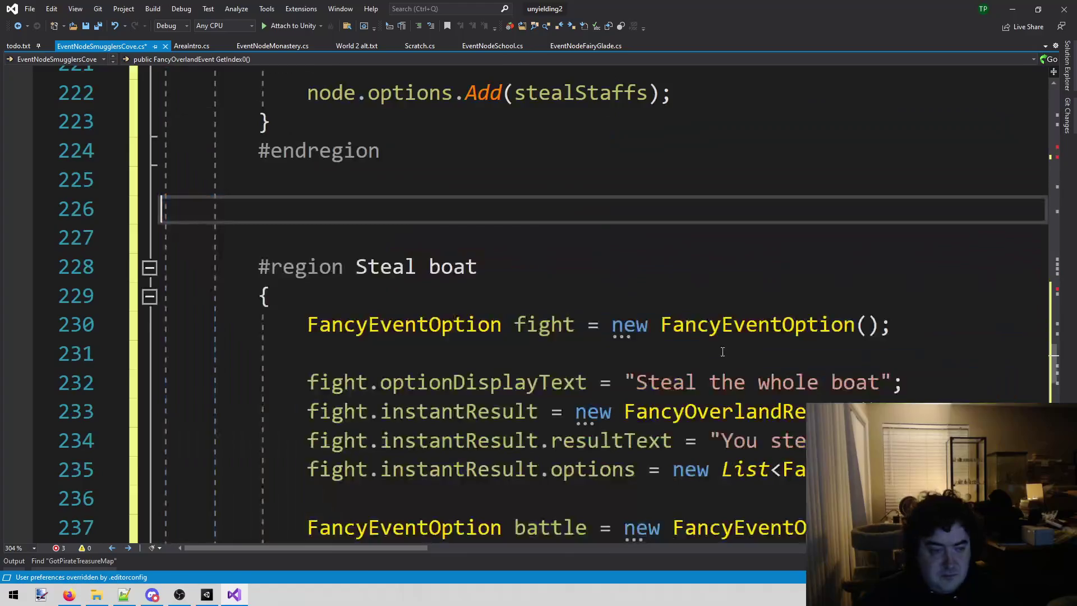
pyautogui.press('Down')
pyautogui.press('BackSpace')
pyautogui.press('BackSpace')
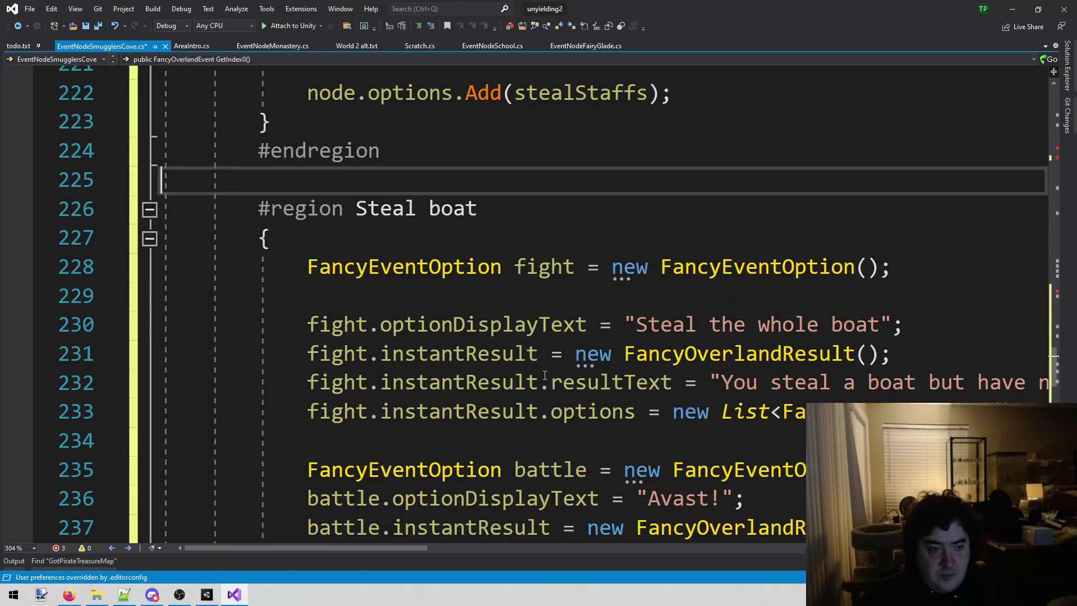
pyautogui.hotkey('ctrl', 's')
# - Remove the Steal coins region so the copy starts at the Steal boat option
pyautogui.scroll(3, 549, 361)
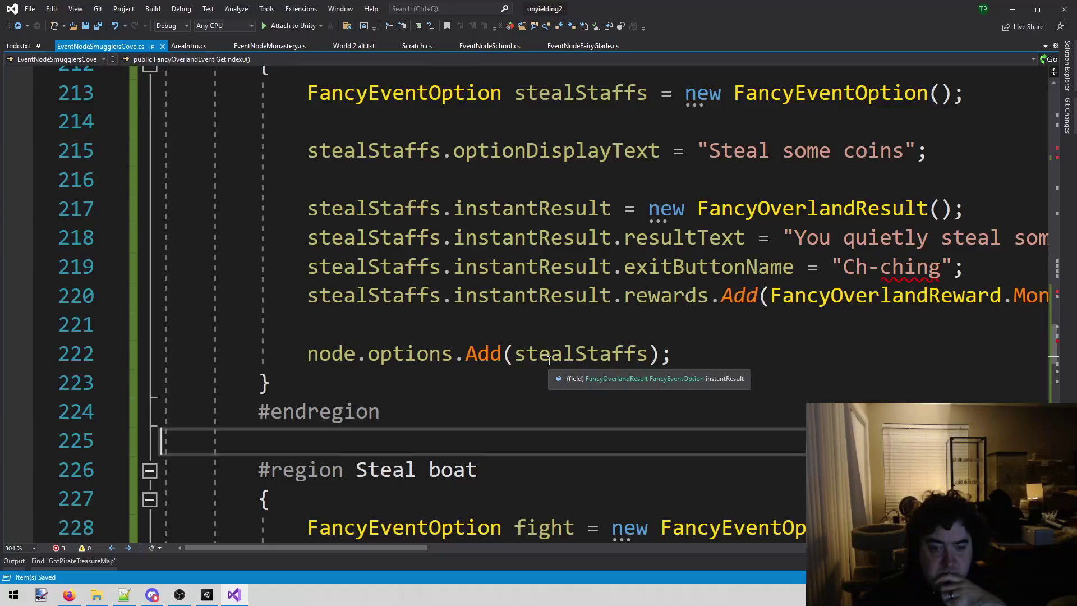
pyautogui.moveTo(380, 414)
pyautogui.mouseDown()
pyautogui.moveTo(266, 387)
pyautogui.moveTo(185, 291)
pyautogui.moveTo(203, 207)
pyautogui.mouseUp()
pyautogui.press('Delete')
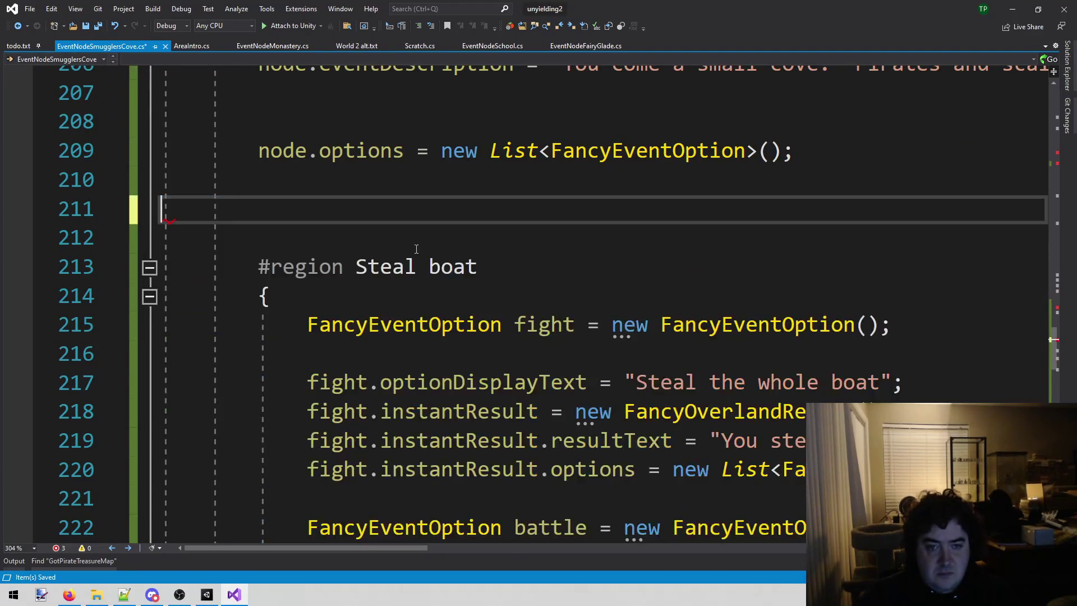
pyautogui.press('BackSpace')
pyautogui.press('BackSpace')
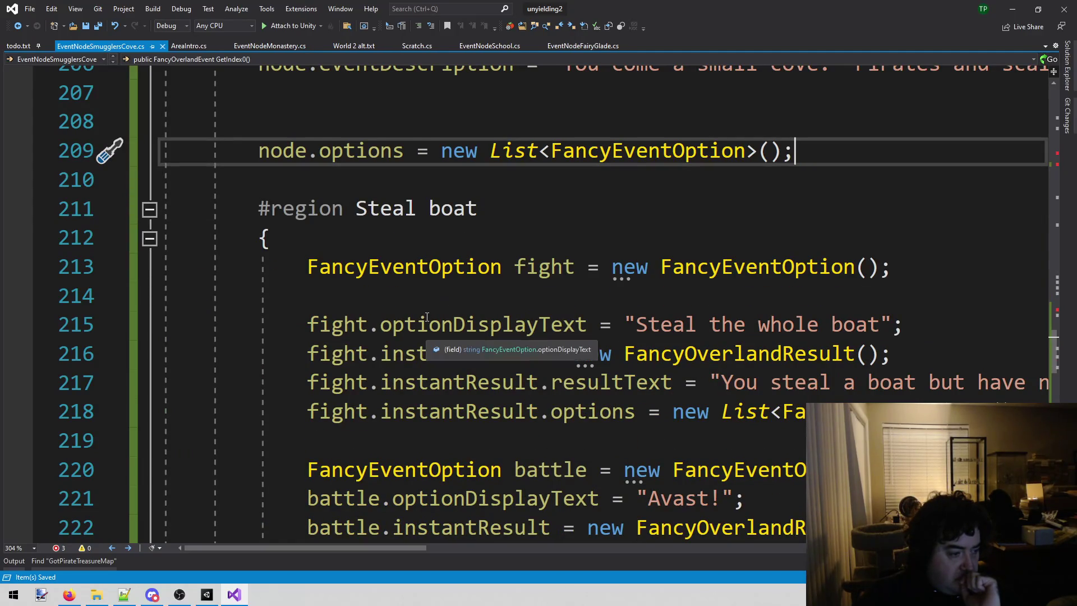
pyautogui.scroll(4, 431, 331)
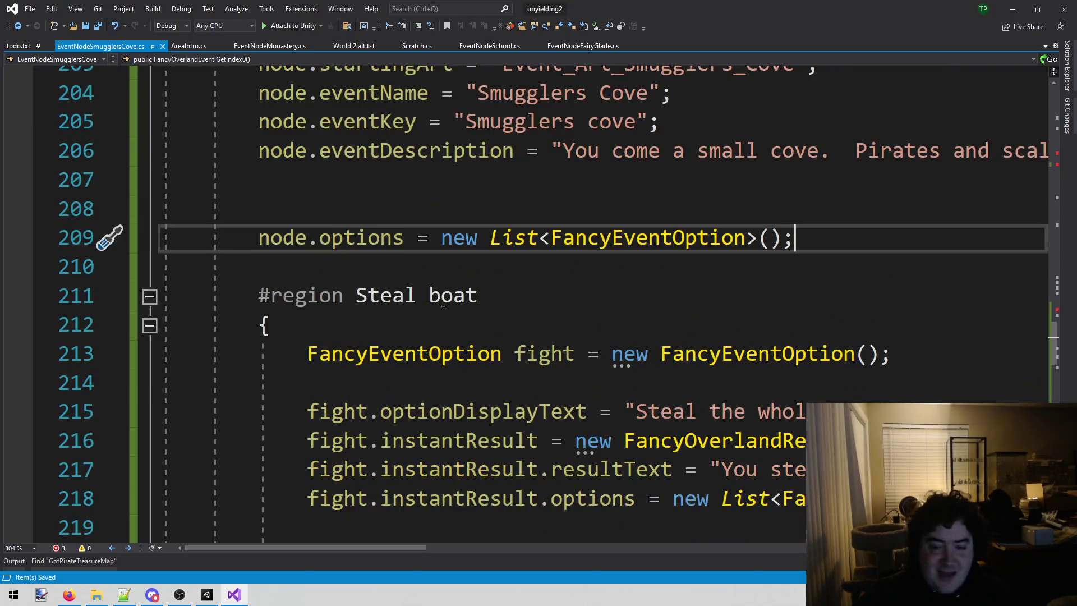
pyautogui.scroll(-1, 442, 302)
pyautogui.click(638, 121)
pyautogui.press('BackSpace')
pyautogui.write('1')
pyautogui.click(877, 251)
pyautogui.press('Up')
pyautogui.press('Up')
pyautogui.press('Down')
pyautogui.press('End')
pyautogui.press('Return')
pyautogui.write('node.')
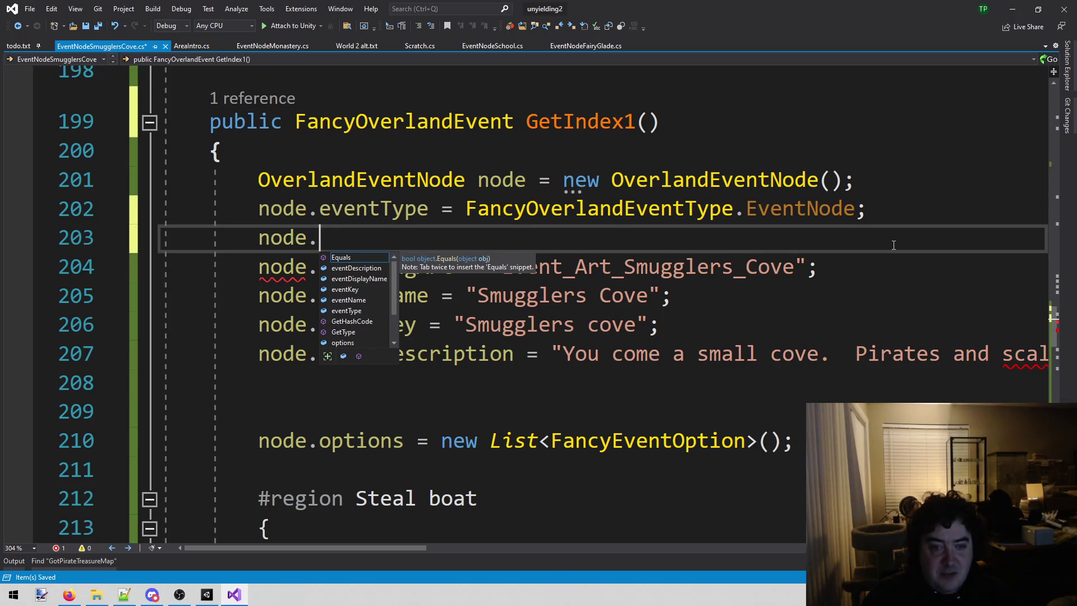
pyautogui.write('rarity = NodeRarity.R')
pyautogui.press('Tab')
pyautogui.write(';')
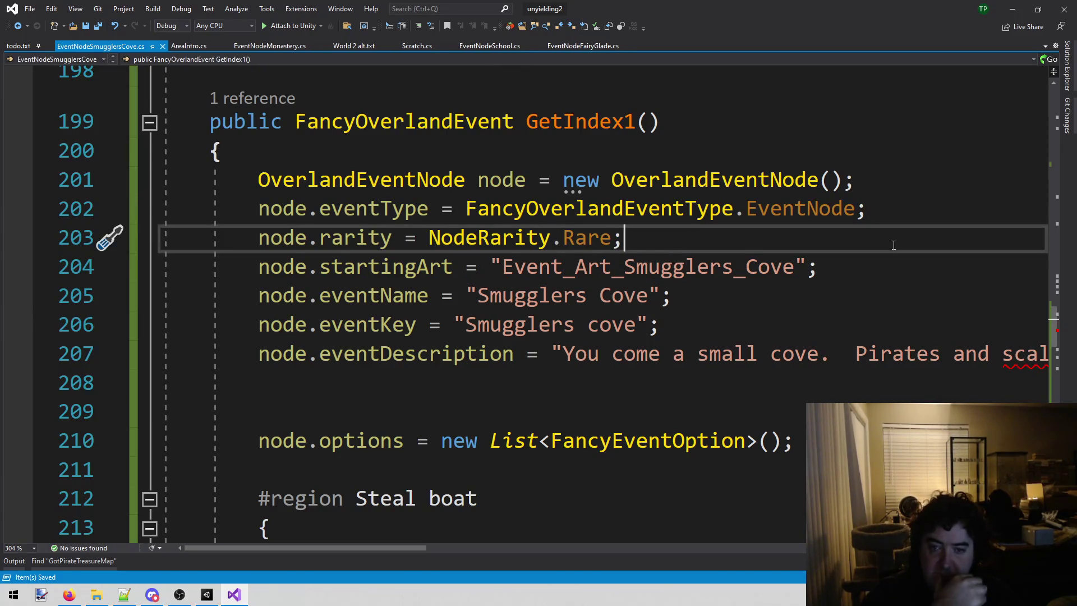
pyautogui.scroll(5, 831, 327)
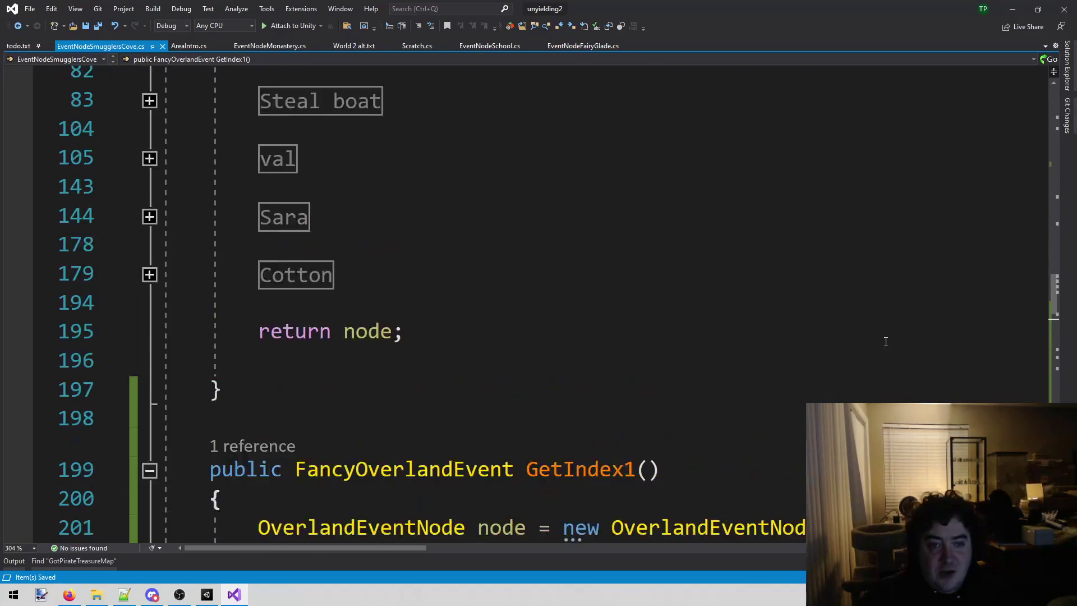
pyautogui.scroll(-3, 413, 356)
pyautogui.scroll(20, 457, 354)
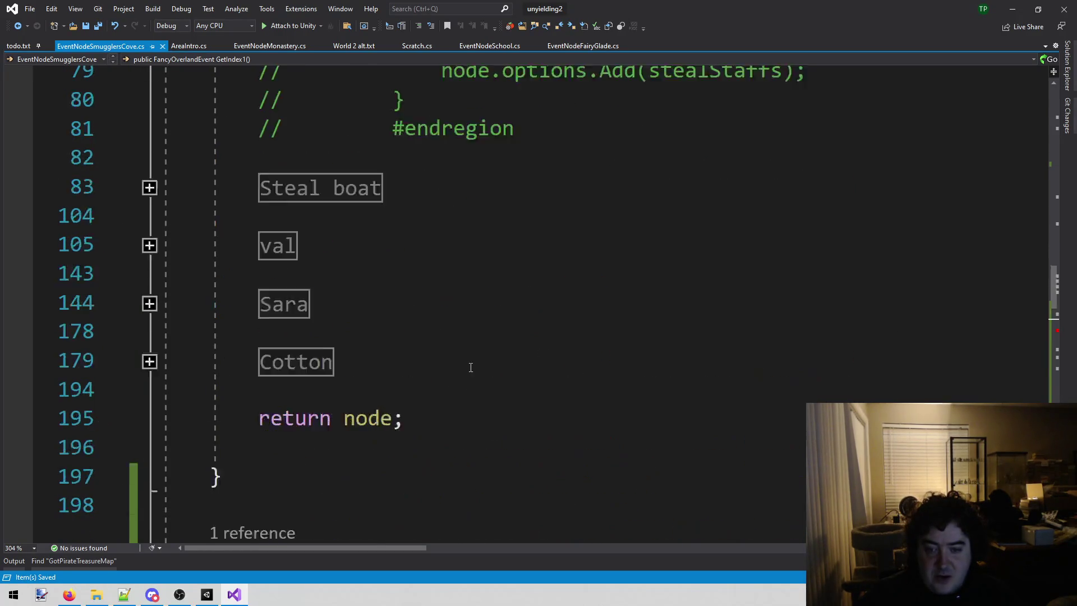
pyautogui.scroll(-2, 458, 361)
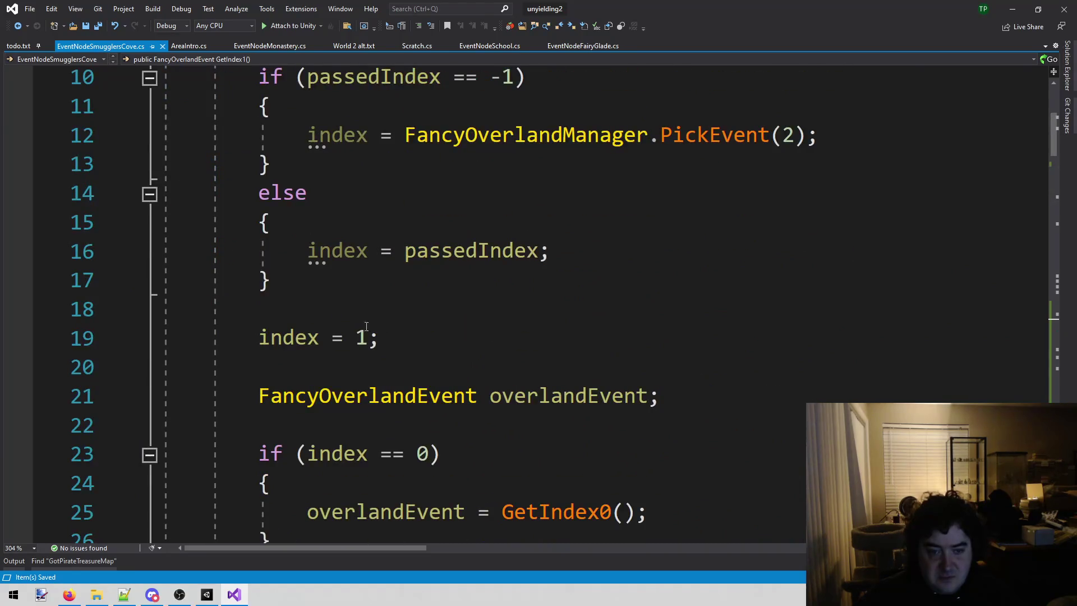
pyautogui.scroll(2, 359, 323)
pyautogui.scroll(-1, 388, 314)
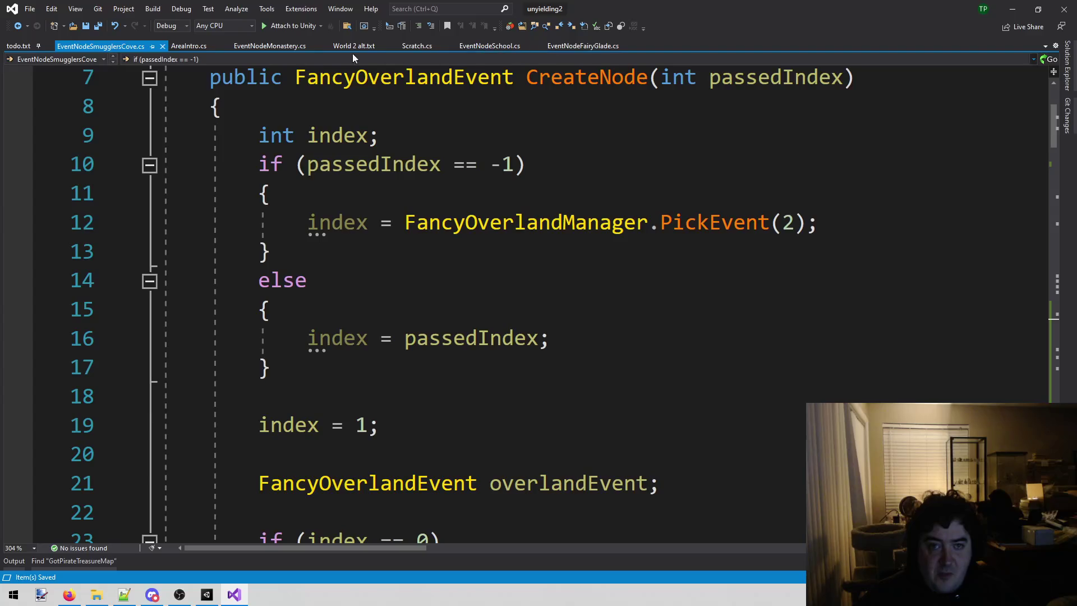
pyautogui.scroll(2, 348, 226)
pyautogui.scroll(-3, 359, 230)
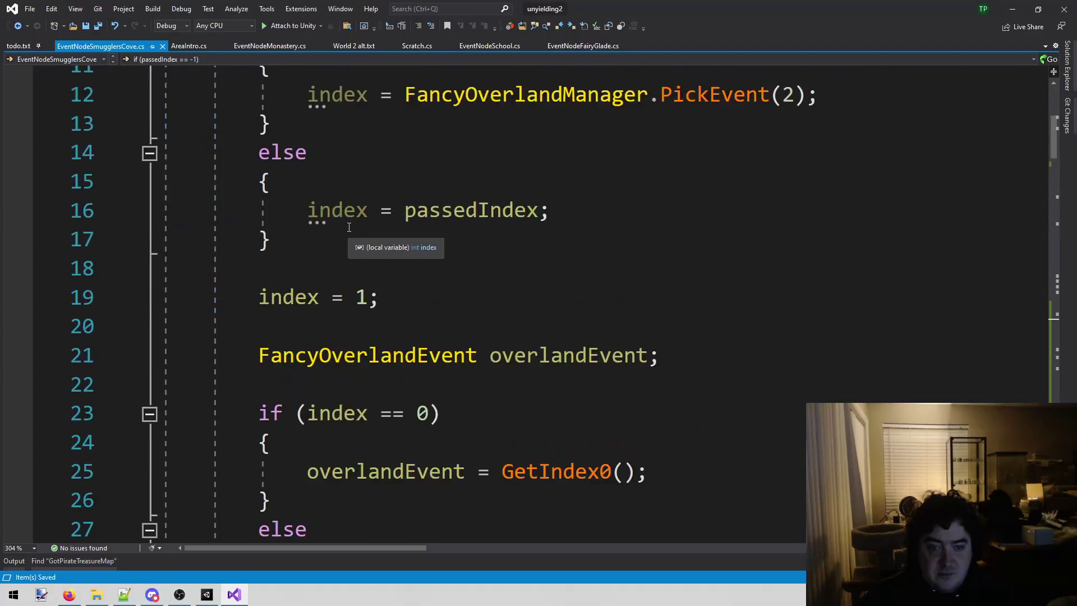
pyautogui.scroll(1, 418, 326)
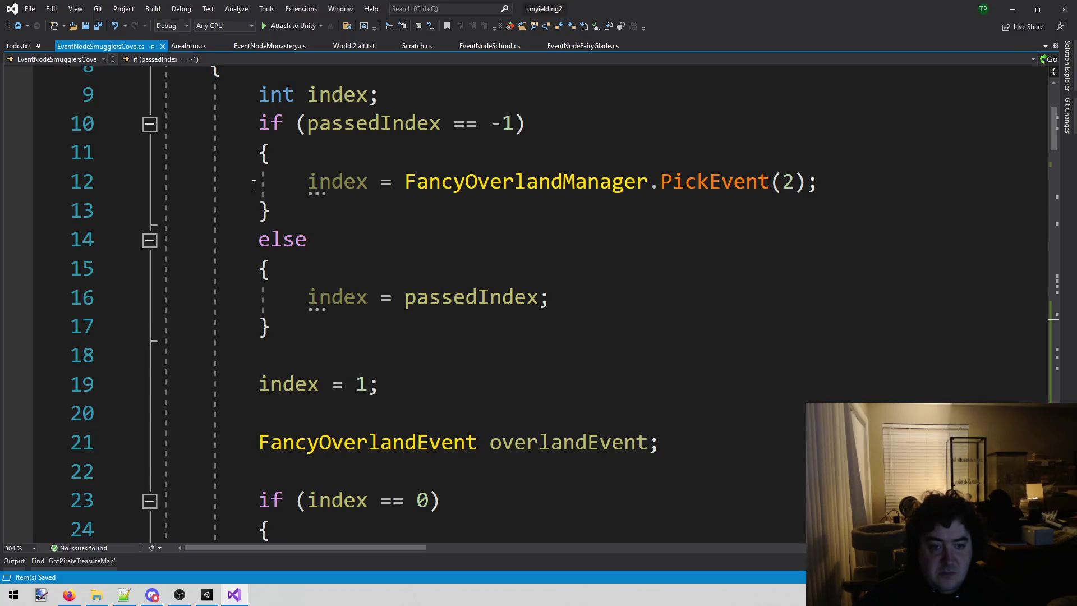
pyautogui.moveTo(259, 387); pyautogui.dragTo(380, 386)
# - Find all 'index = 1;' matches and delete that line from EventNodeFairyGlade.cs, then save
pyautogui.hotkey('ctrl', 'shift', 'f')
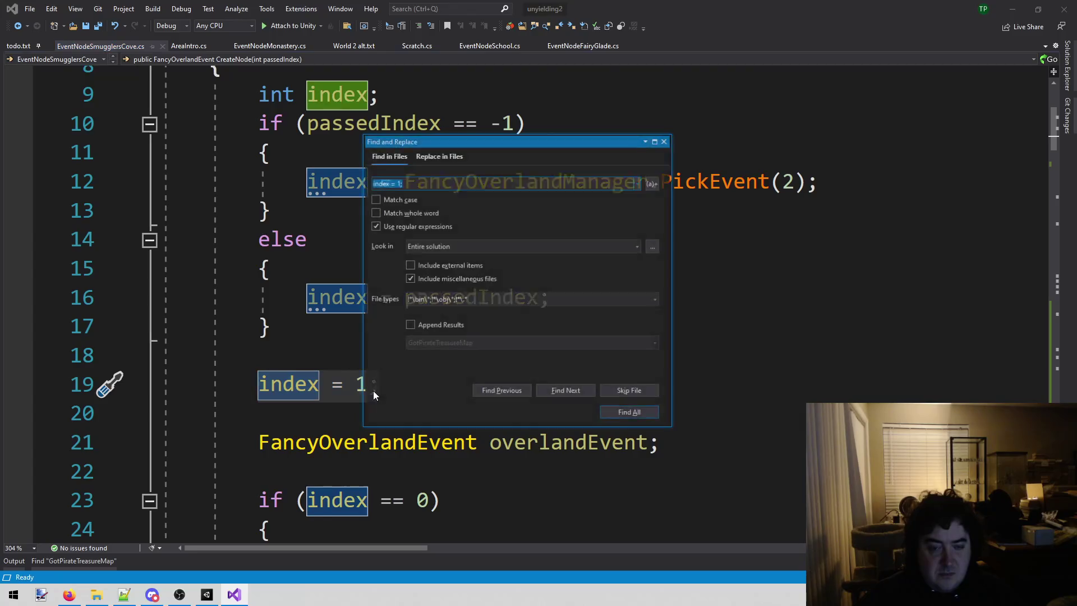
pyautogui.click(641, 412)
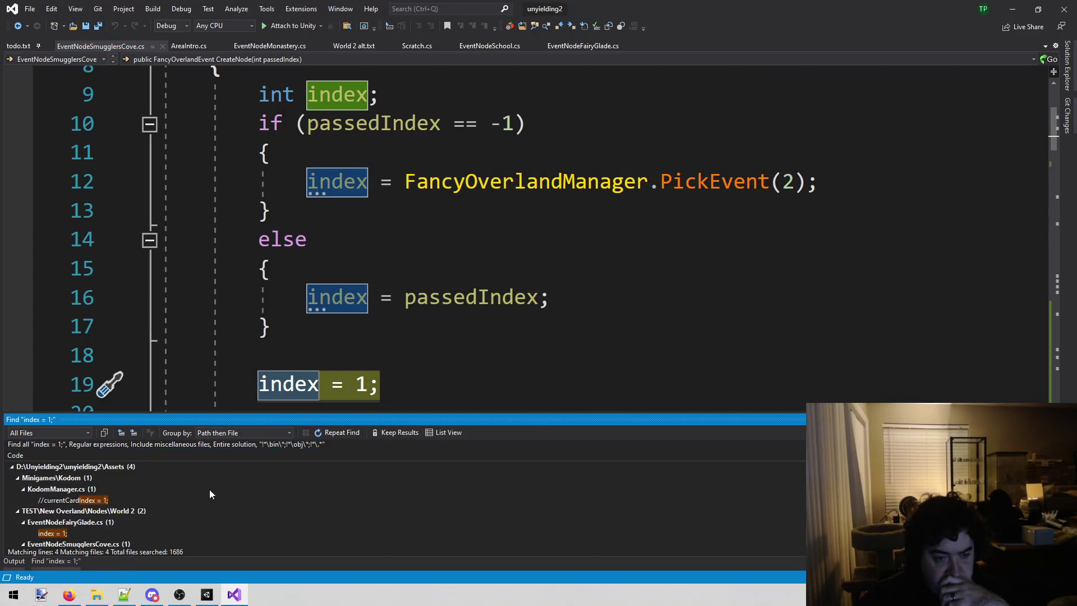
pyautogui.click(111, 527)
pyautogui.doubleClick(102, 533)
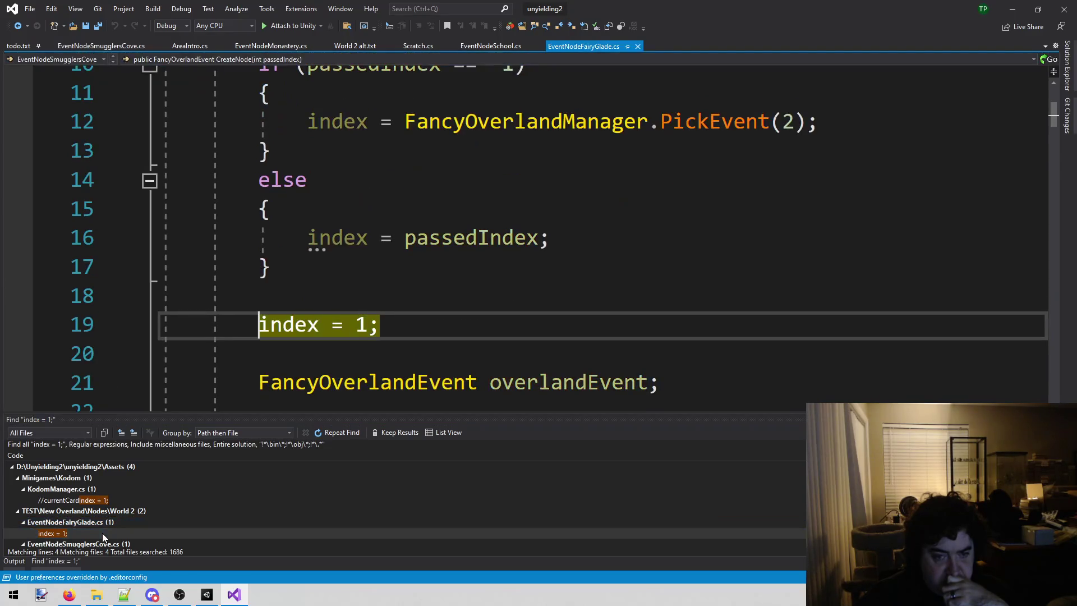
pyautogui.press('BackSpace')
pyautogui.press('BackSpace')
pyautogui.press('BackSpace')
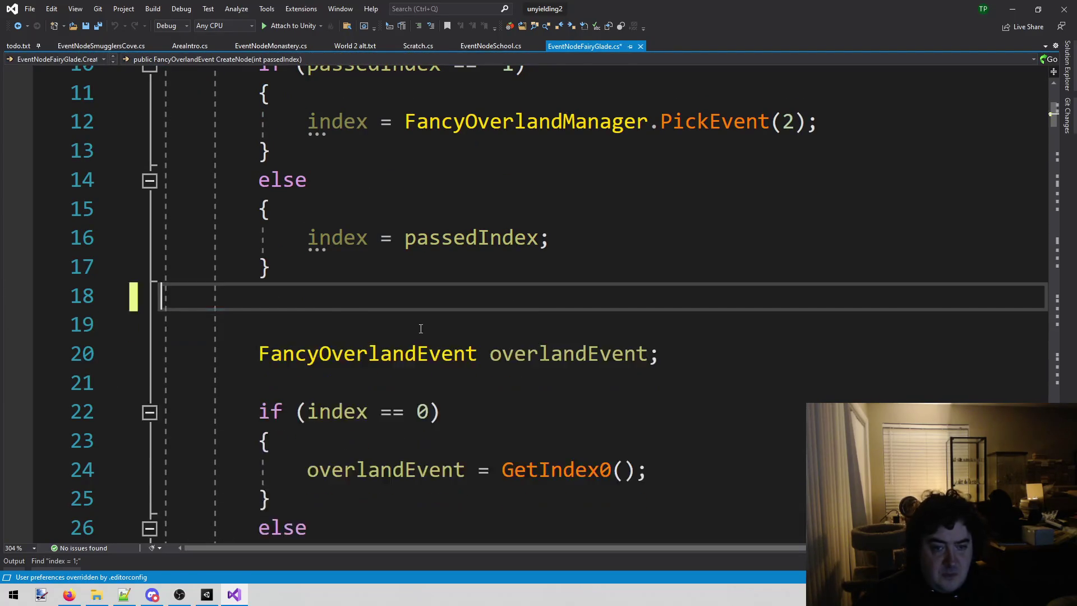
pyautogui.hotkey('ctrl', 's')
# - Save EventNodeSmugglersCove.cs with its index = 1 override kept
pyautogui.click(44, 562)
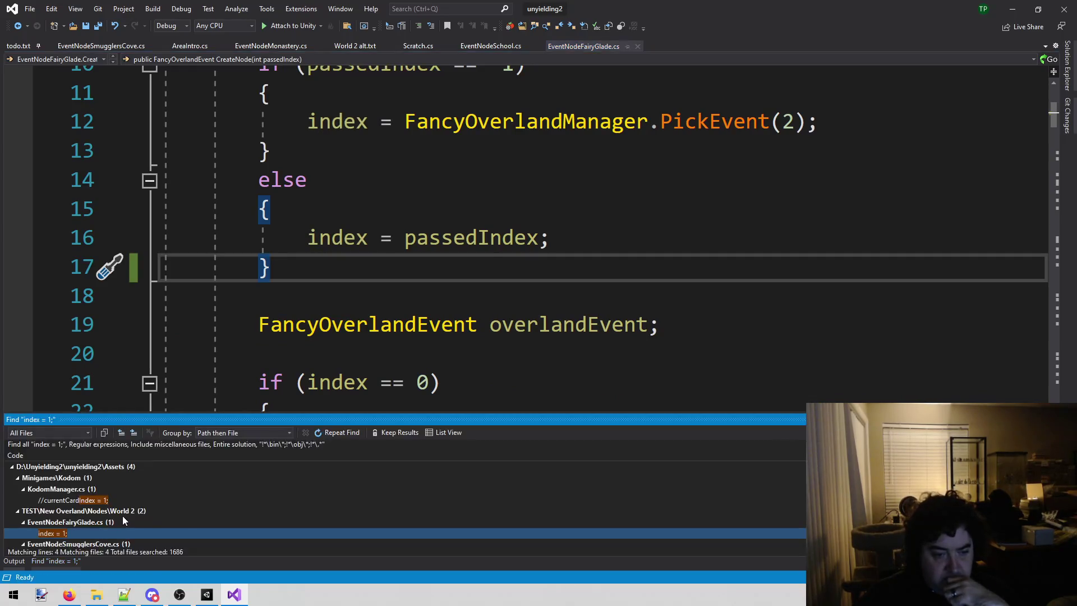
pyautogui.scroll(-2, 123, 522)
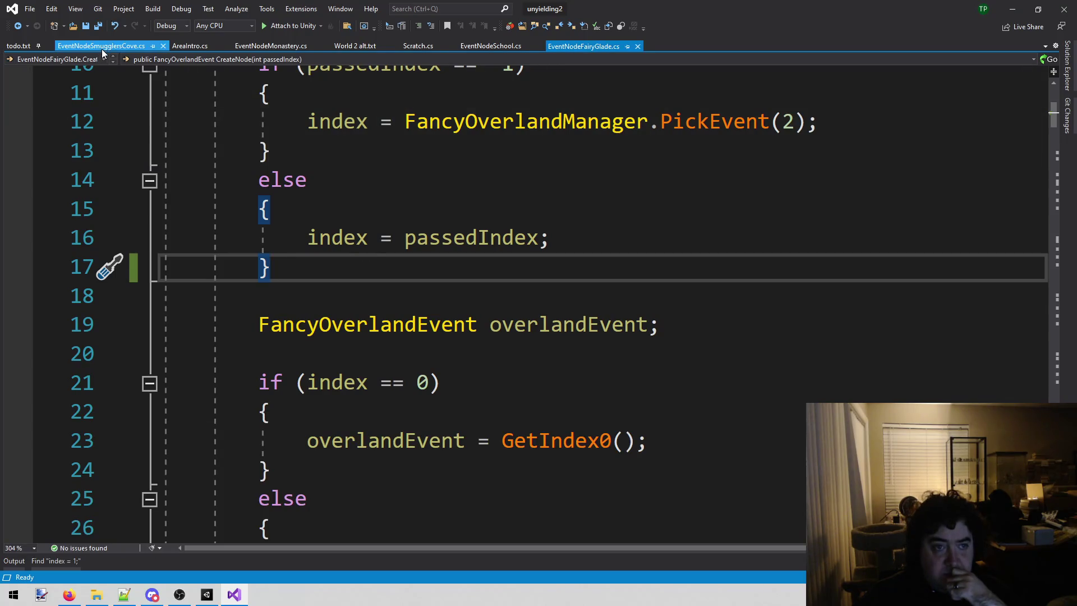
pyautogui.click(102, 49)
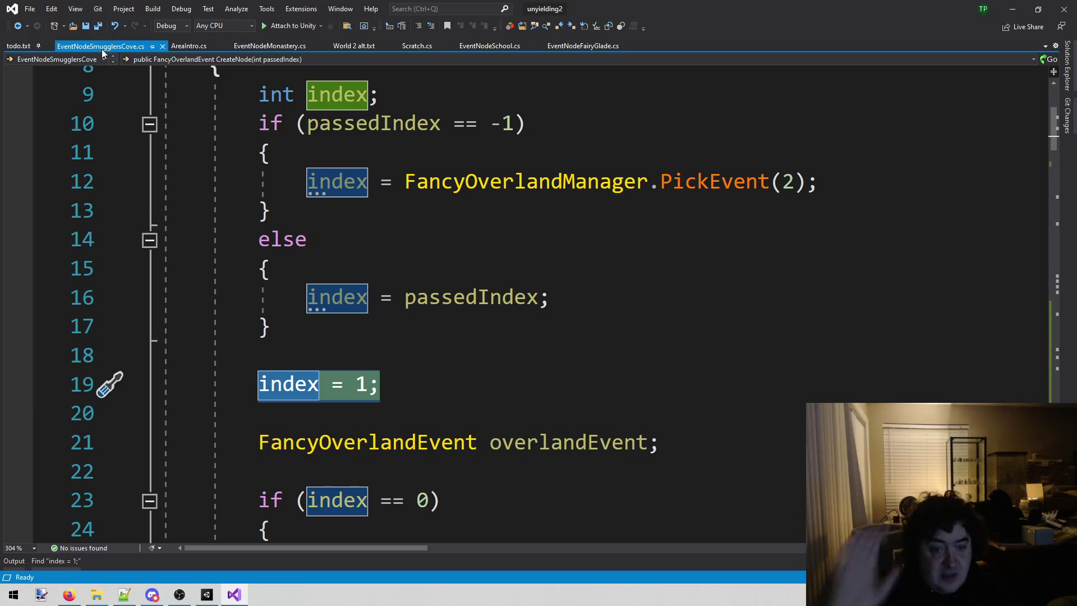
pyautogui.hotkey('ctrl', 's')
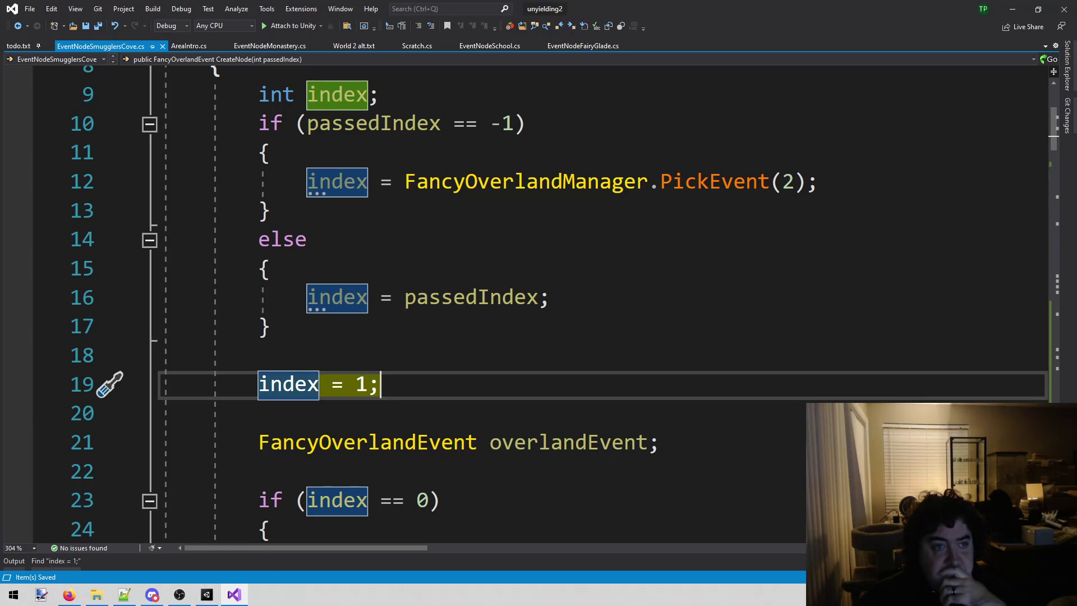
# - Open the FancyOverland scene and expand World 2 > Nodes in the Hierarchy
pyautogui.click(207, 594)
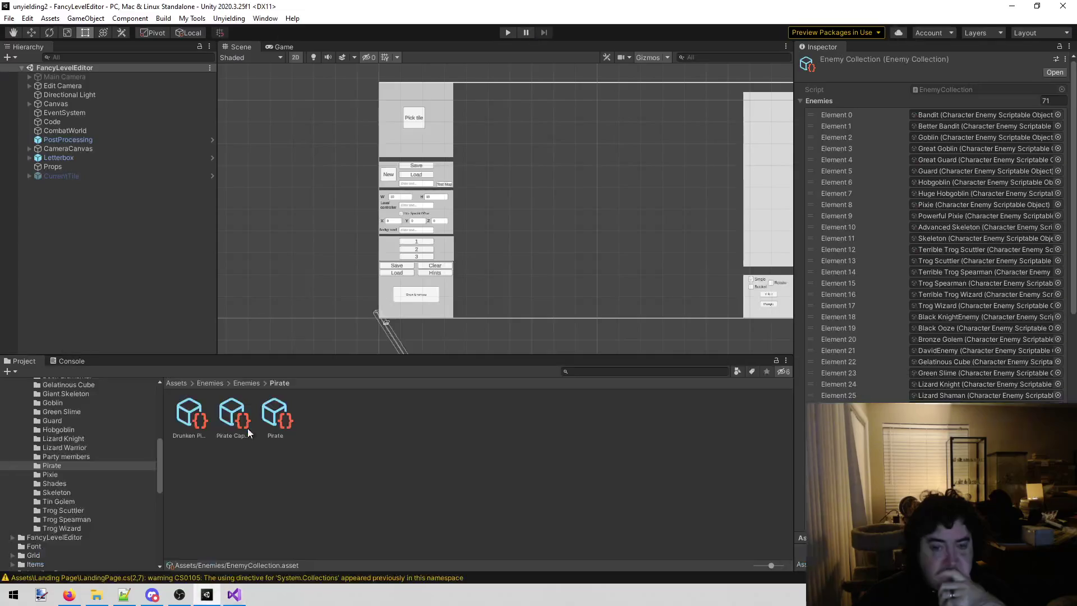
pyautogui.click(218, 23)
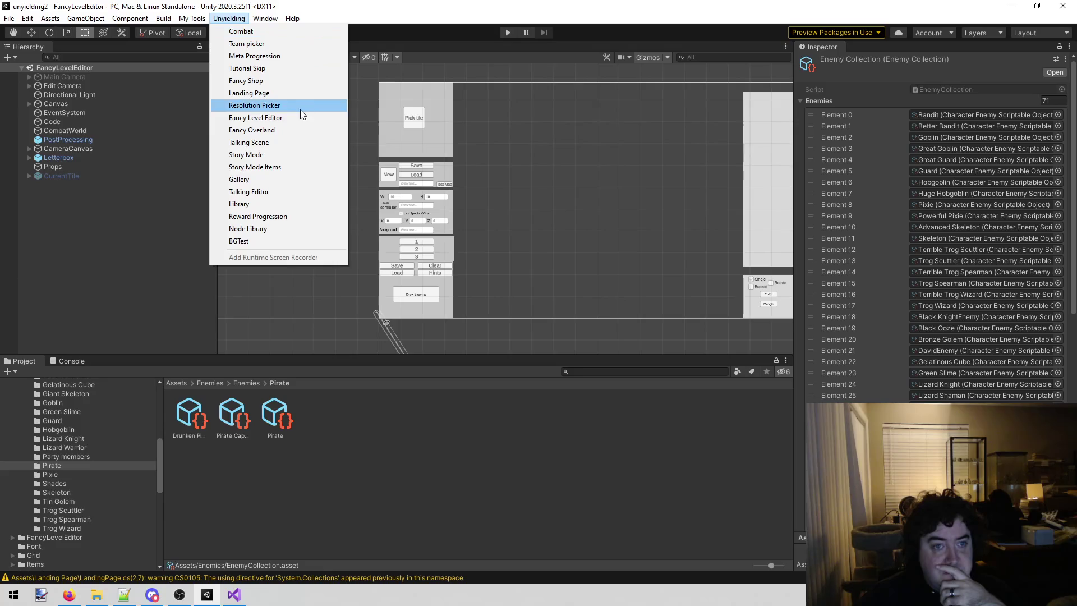
pyautogui.click(284, 133)
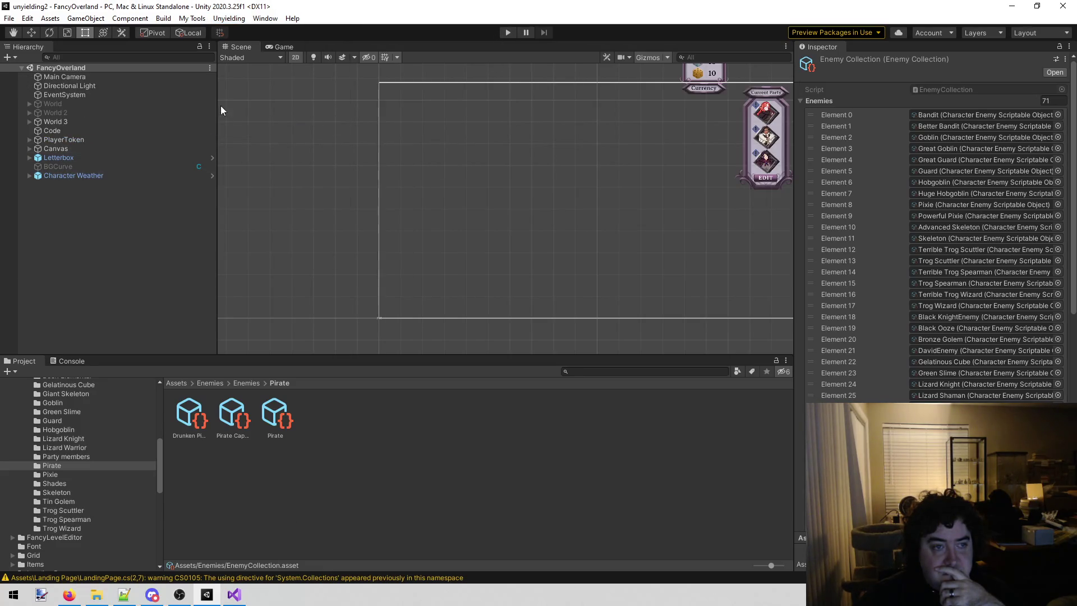
pyautogui.click(25, 121)
pyautogui.click(29, 121)
pyautogui.click(27, 123)
pyautogui.click(29, 115)
pyautogui.click(55, 129)
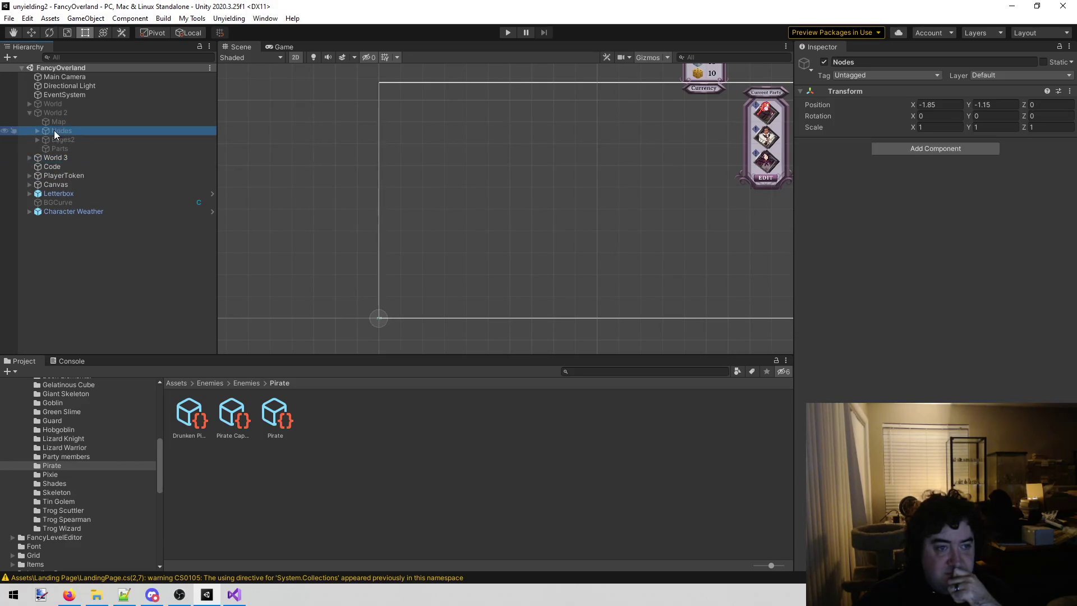
pyautogui.click(36, 130)
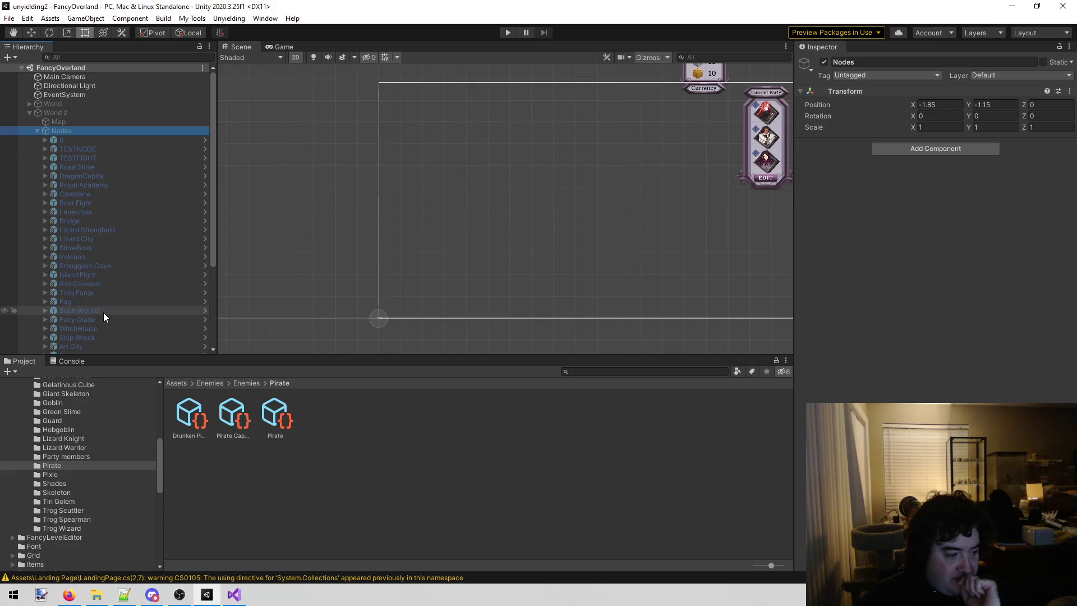
# - Copy Smugglers Cove's Creator Name, EventNodeSmugglersCove, into TESTNODE's Creator Name
pyautogui.scroll(-3, 132, 271)
pyautogui.scroll(-3, 132, 270)
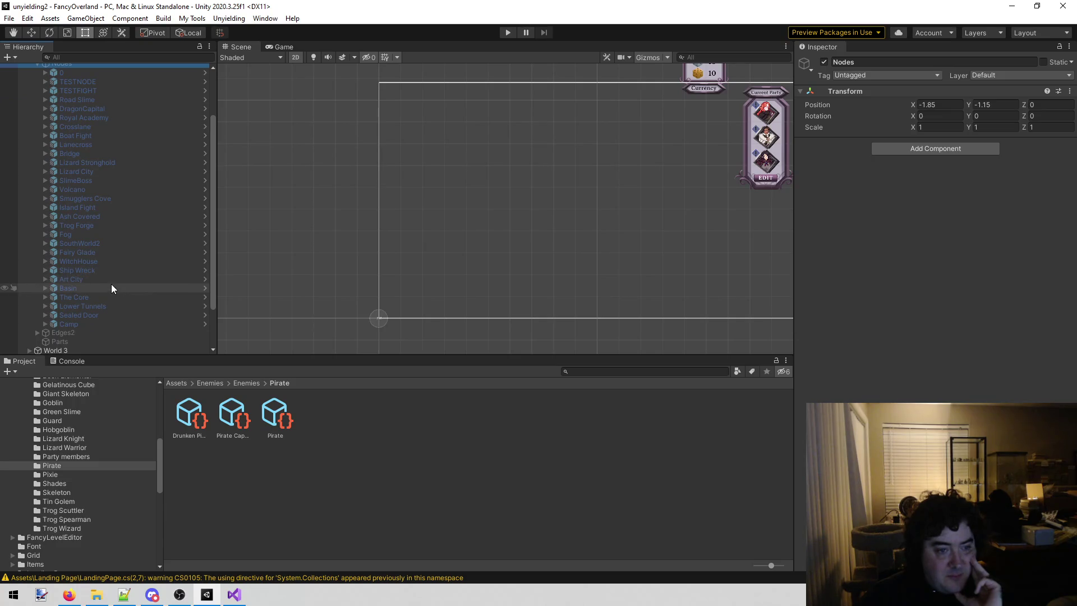
pyautogui.scroll(3, 111, 285)
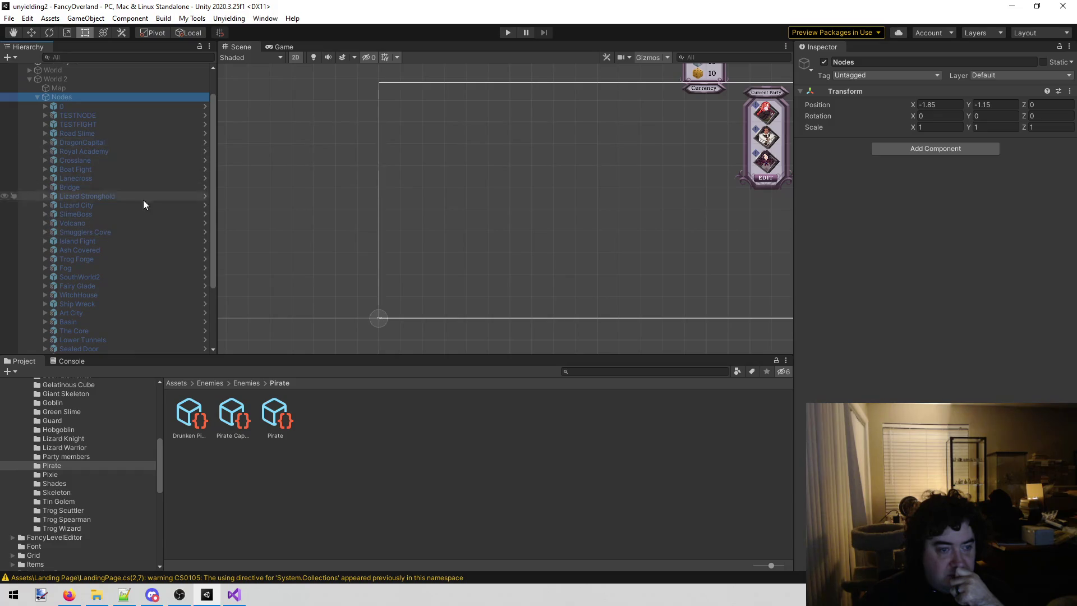
pyautogui.click(151, 231)
pyautogui.click(956, 177)
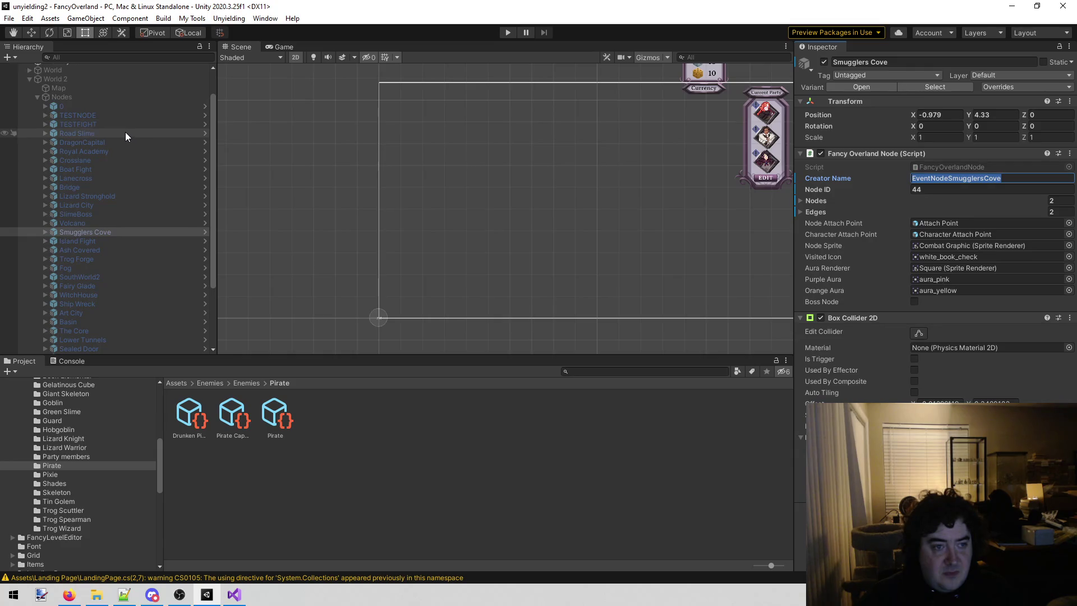
pyautogui.click(125, 115)
pyautogui.click(957, 178)
pyautogui.write('EventNodeSmugglersCove')
pyautogui.click(234, 594)
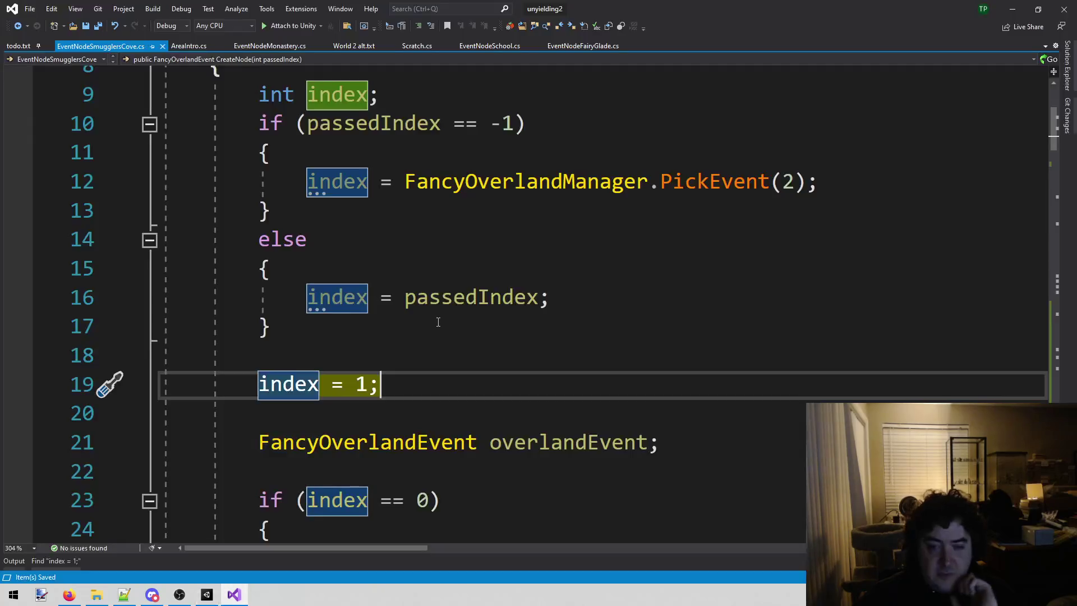
# - Duplicate the RunPixieFightSetup method in EventNodeSmugglersCove.cs
pyautogui.scroll(-6, 438, 318)
pyautogui.scroll(-15, 438, 318)
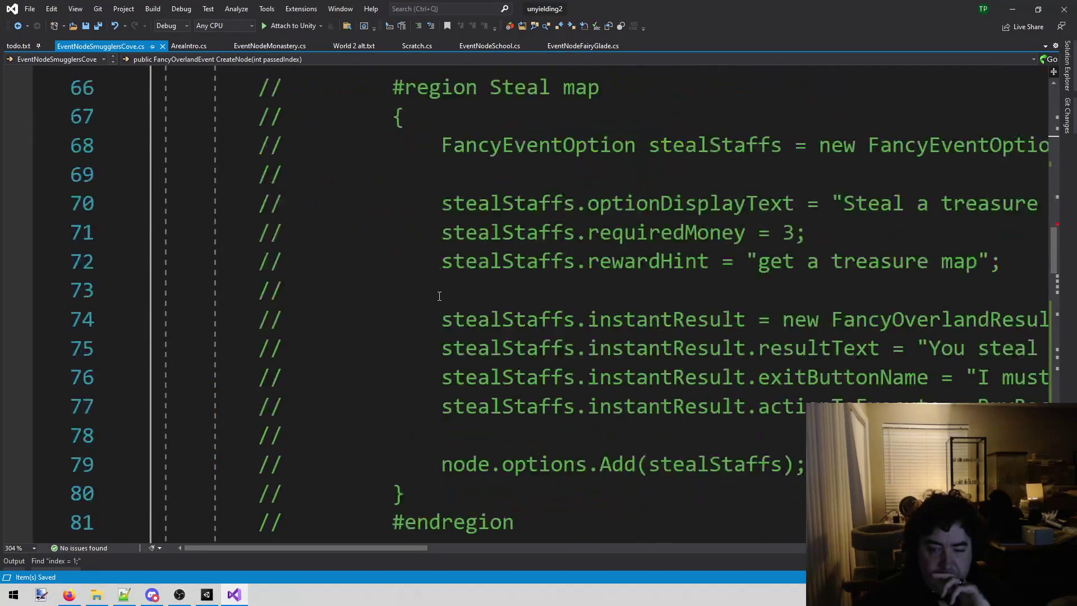
pyautogui.scroll(-13, 436, 290)
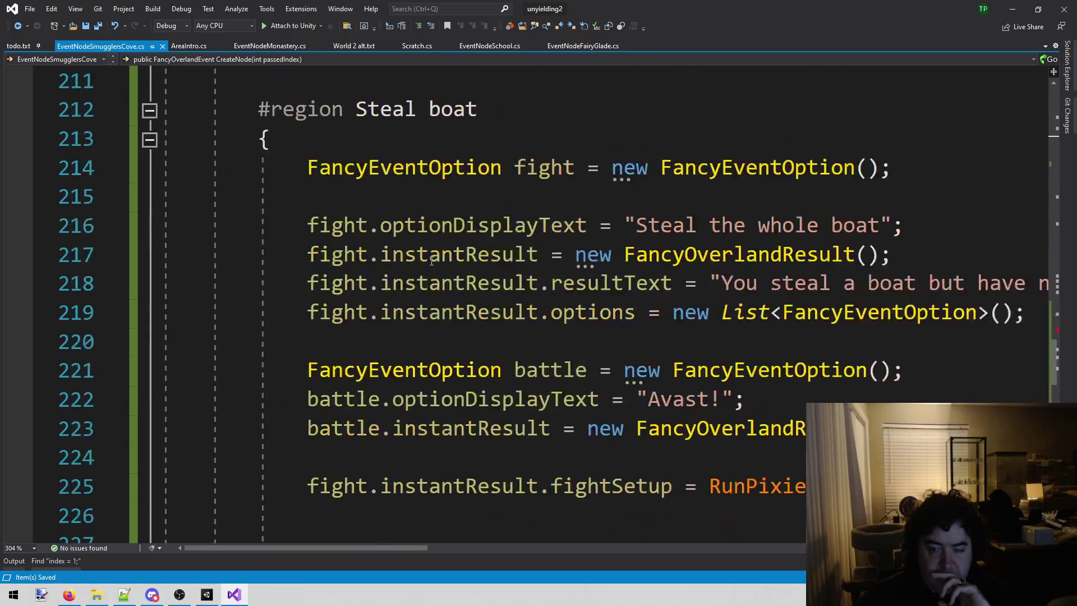
pyautogui.rightClick(867, 303)
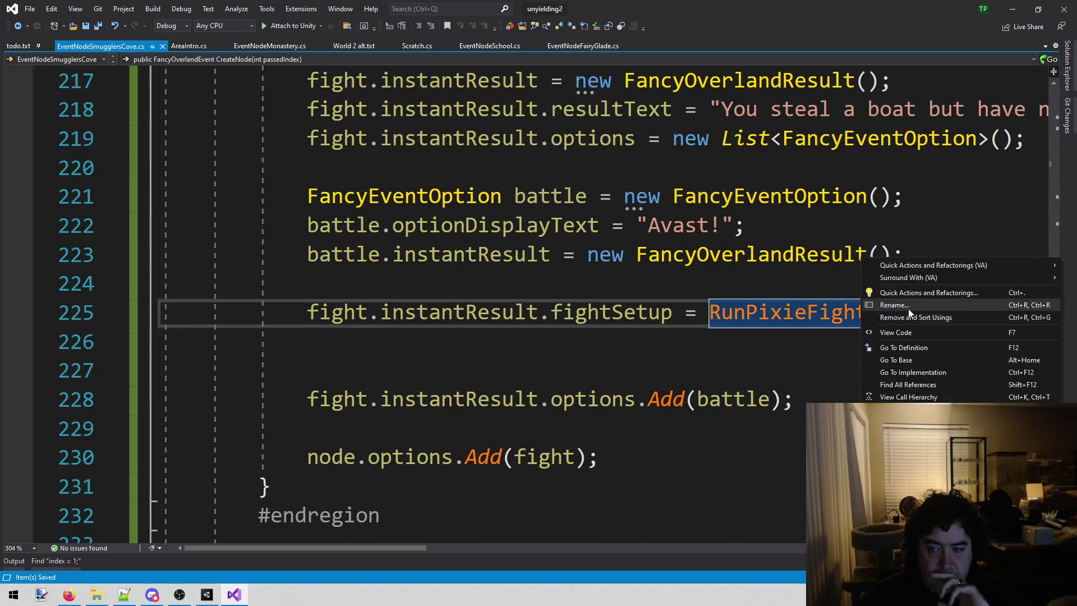
pyautogui.click(927, 348)
pyautogui.click(530, 247)
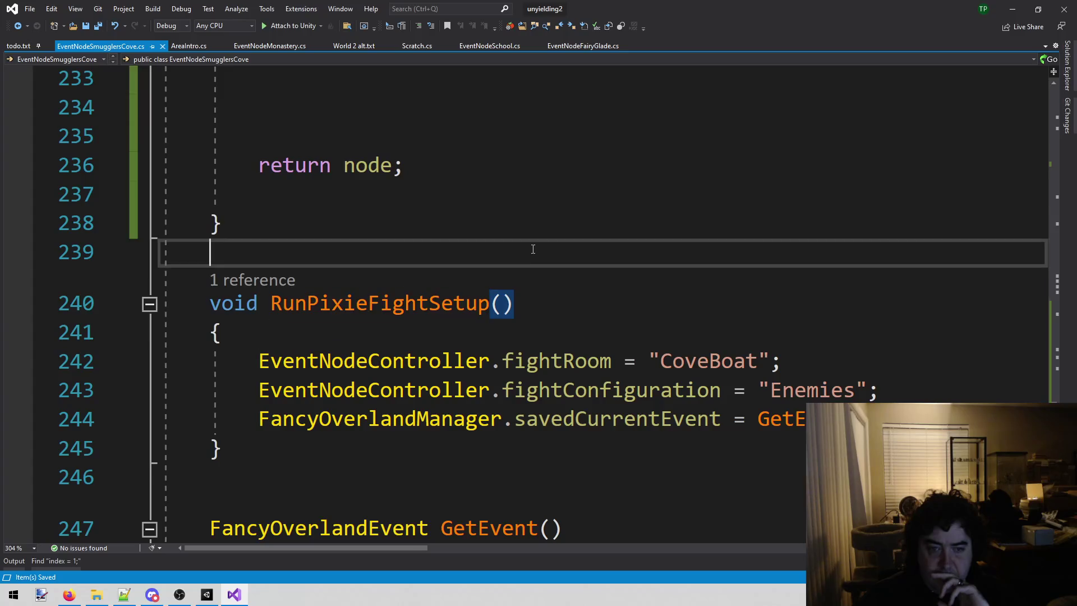
pyautogui.press('Return')
pyautogui.press('Return')
pyautogui.press('Down')
pyautogui.press('Down')
pyautogui.press('Down')
pyautogui.press('Up')
pyautogui.hotkey('shift', 'Down')
pyautogui.hotkey('shift', 'Down')
pyautogui.hotkey('shift', 'Down')
pyautogui.hotkey('shift', 'Down')
pyautogui.hotkey('shift', 'Down')
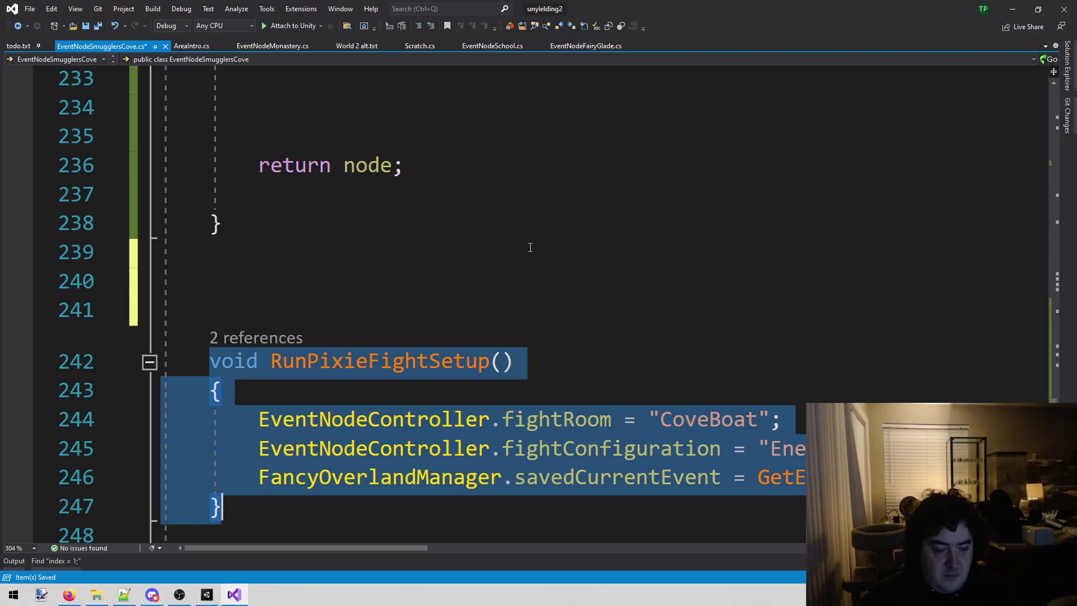
pyautogui.press('Up')
pyautogui.press('Up')
pyautogui.hotkey('ctrl', 'v')
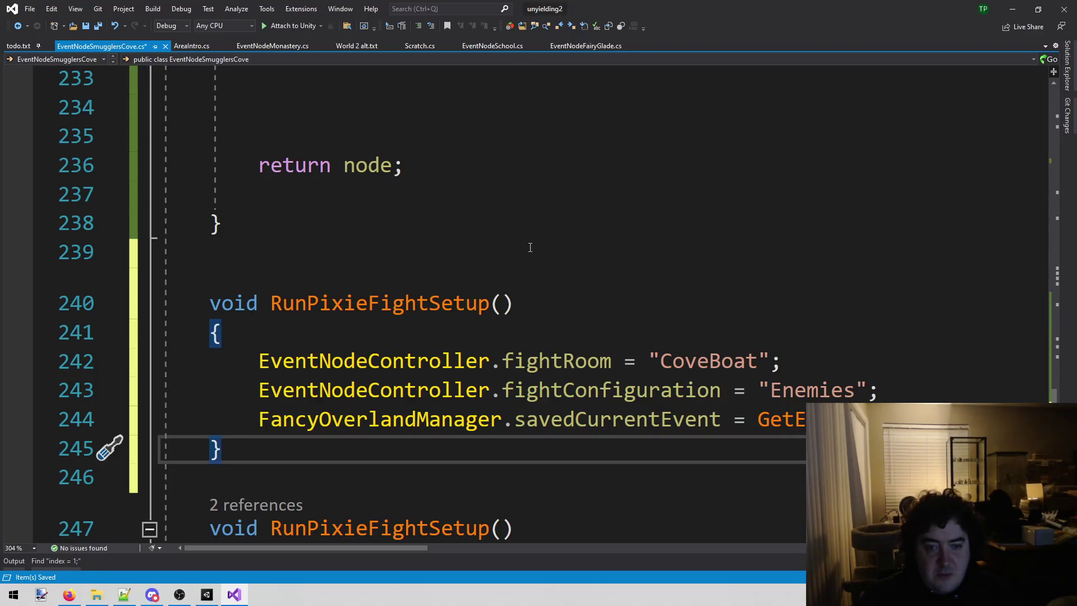
# - Rename the duplicate method to RunPirateLordFightSetup and save the script
pyautogui.scroll(-2, 427, 289)
pyautogui.scroll(1, 419, 296)
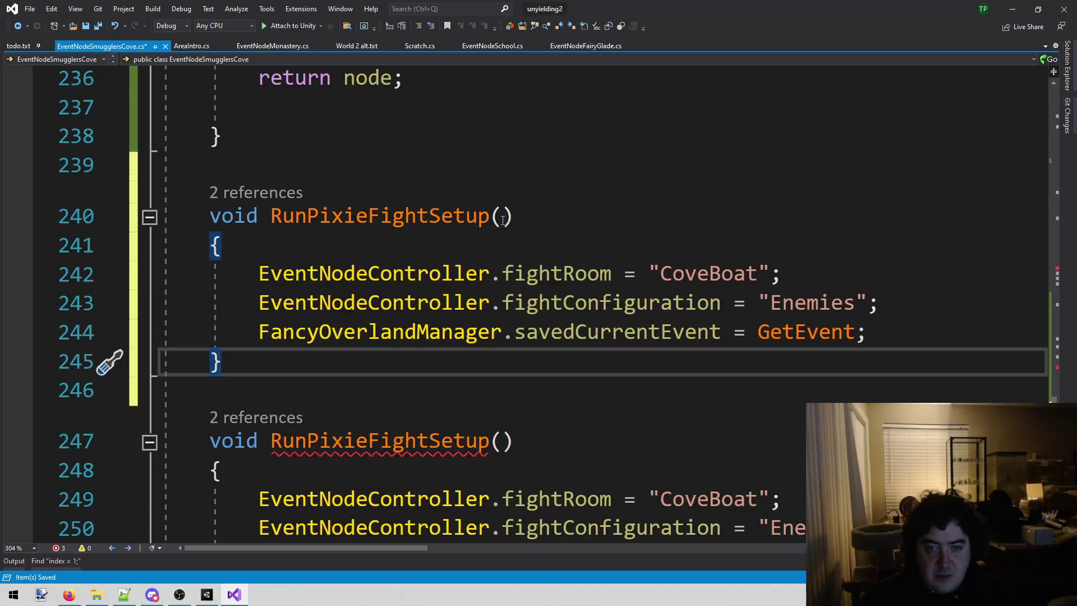
pyautogui.scroll(-1, 488, 357)
pyautogui.click(490, 352)
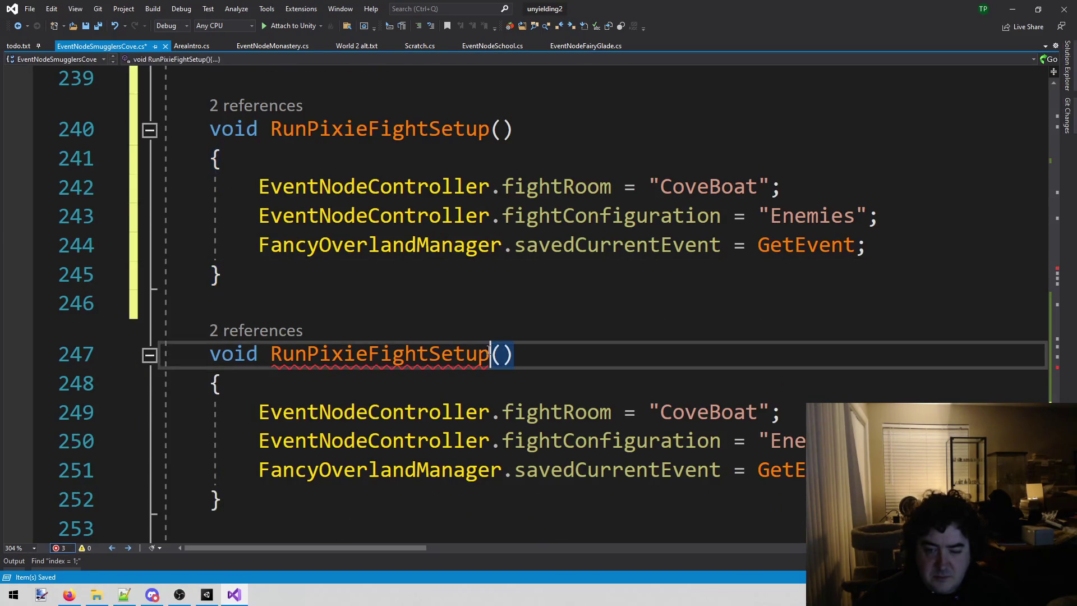
pyautogui.hotkey('ctrl', 'r')
pyautogui.hotkey('ctrl', 'r')
pyautogui.press('Left')
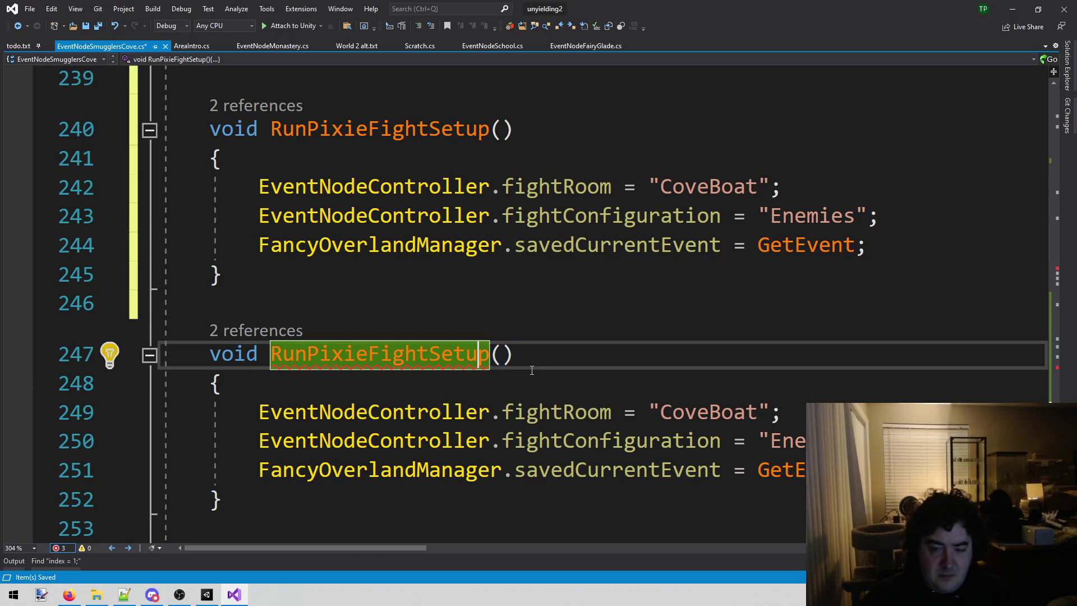
pyautogui.hotkey('shift', 'Left')
pyautogui.hotkey('shift', 'Left')
pyautogui.hotkey('shift', 'Left')
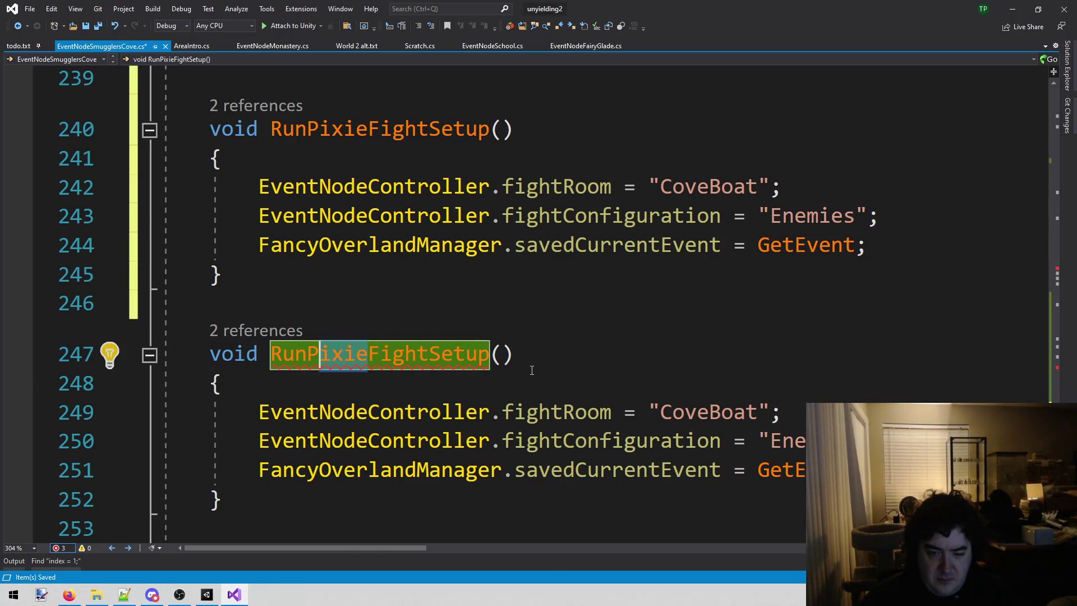
pyautogui.write('irate')
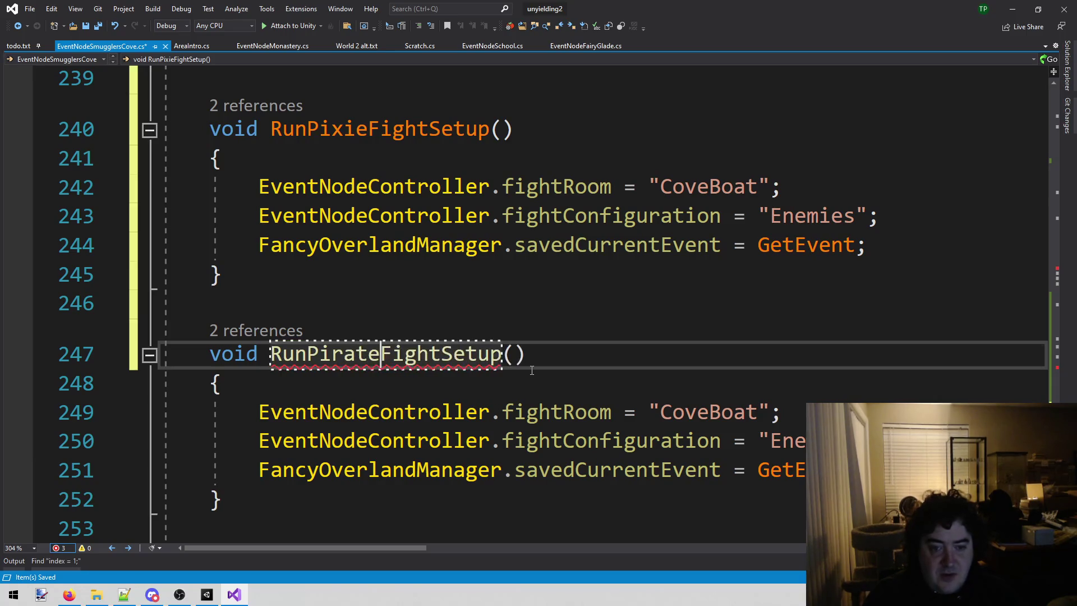
pyautogui.press('Return')
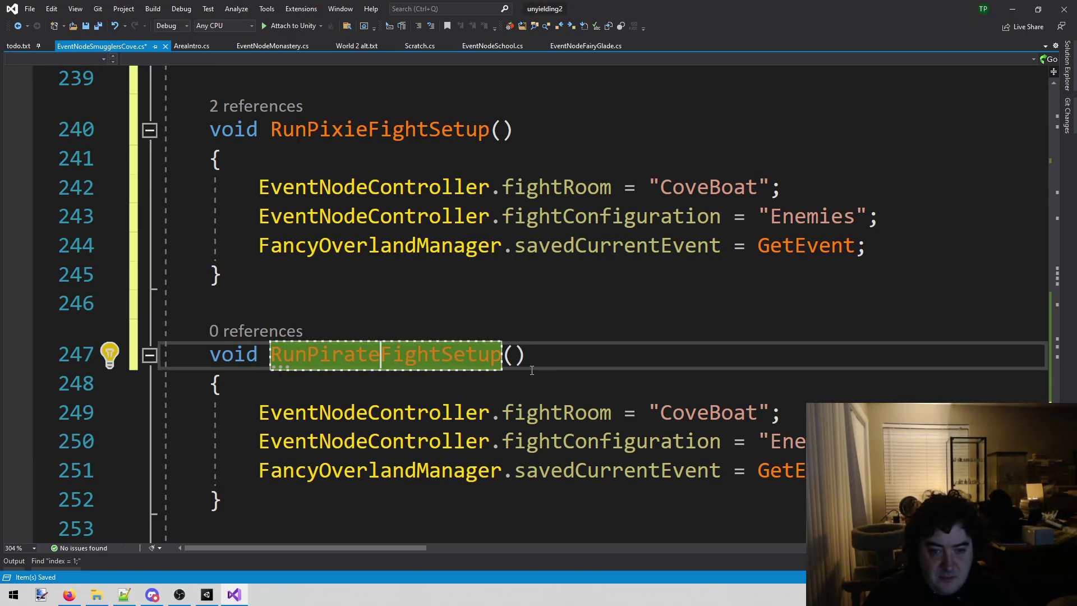
pyautogui.write('Lord')
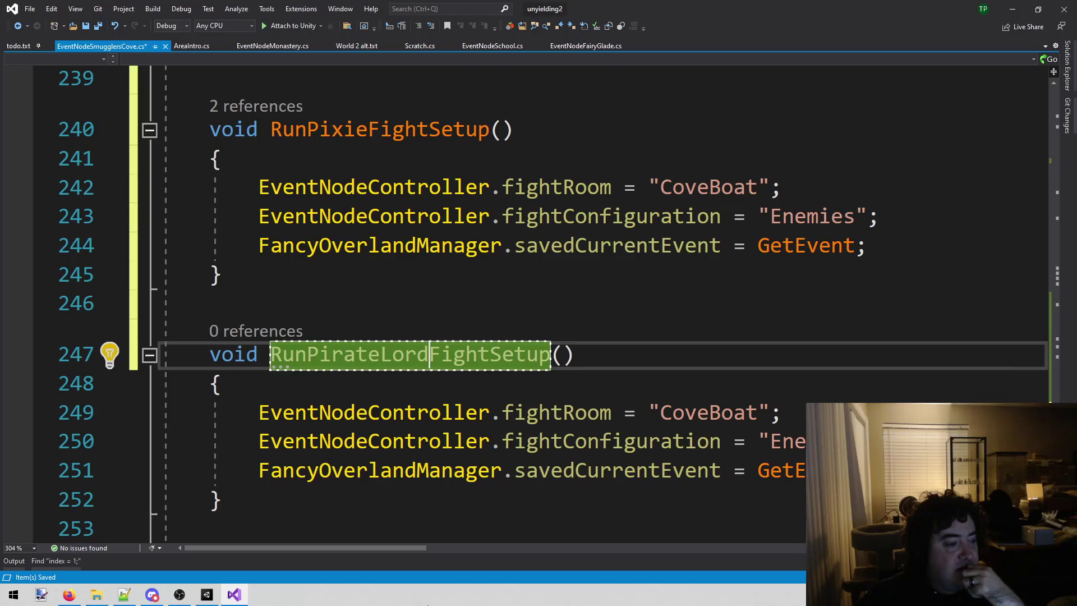
pyautogui.moveTo(271, 354); pyautogui.dragTo(573, 355)
pyautogui.hotkey('ctrl', 'c')
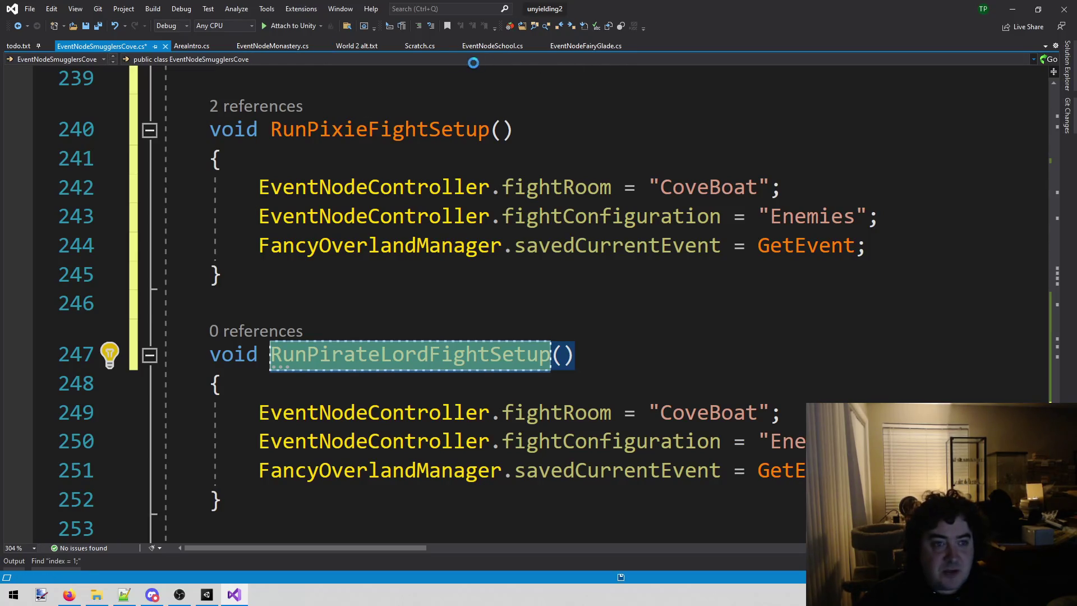
pyautogui.hotkey('ctrl', 's')
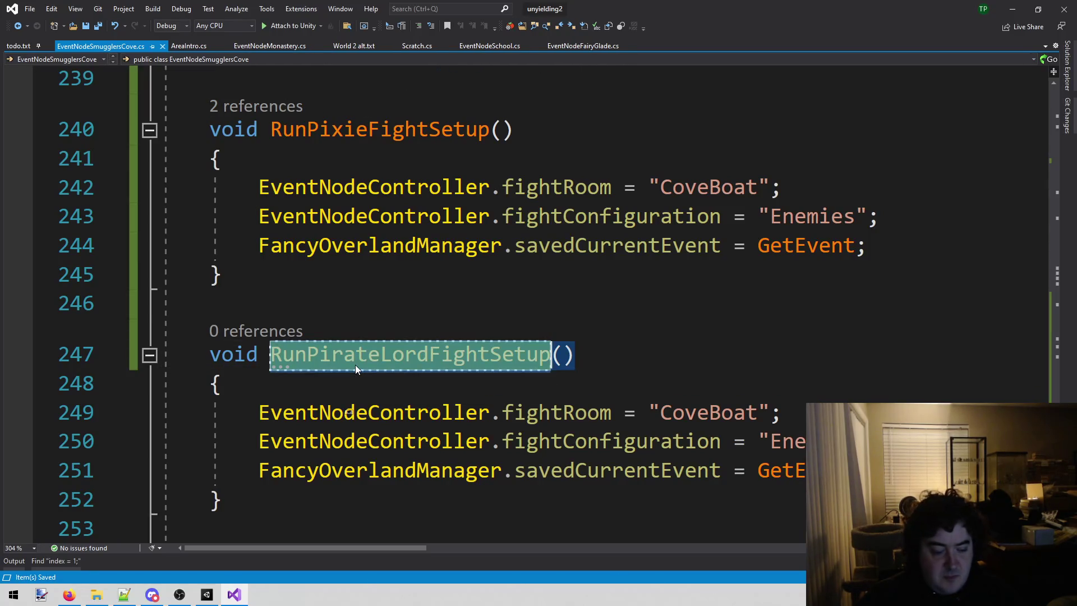
# - Make the Avast! fight option on line 225 call RunPirateLordFightSetup instead of RunPixieFightSetup
pyautogui.scroll(6, 421, 371)
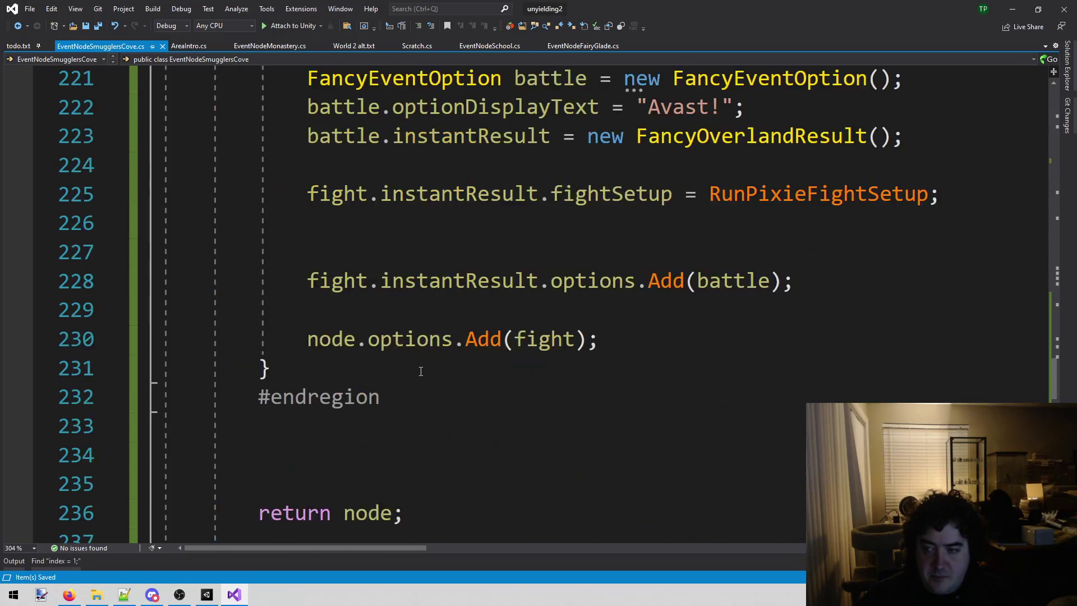
pyautogui.scroll(10, 421, 372)
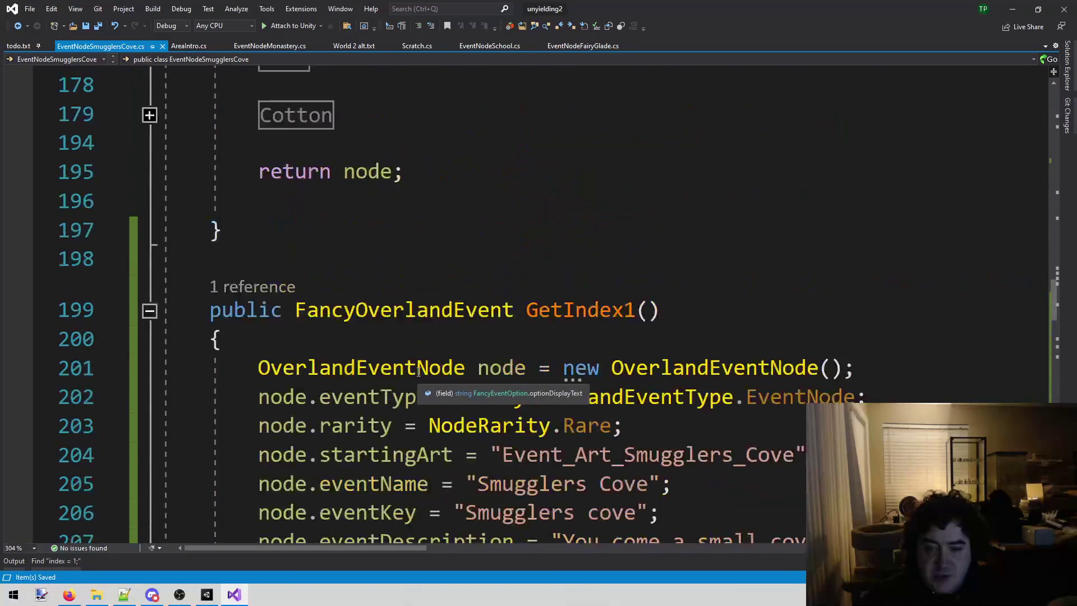
pyautogui.scroll(-9, 418, 372)
pyautogui.doubleClick(819, 283)
pyautogui.hotkey('ctrl', 'v')
pyautogui.press('F12')
pyautogui.hotkey('ctrl', '-')
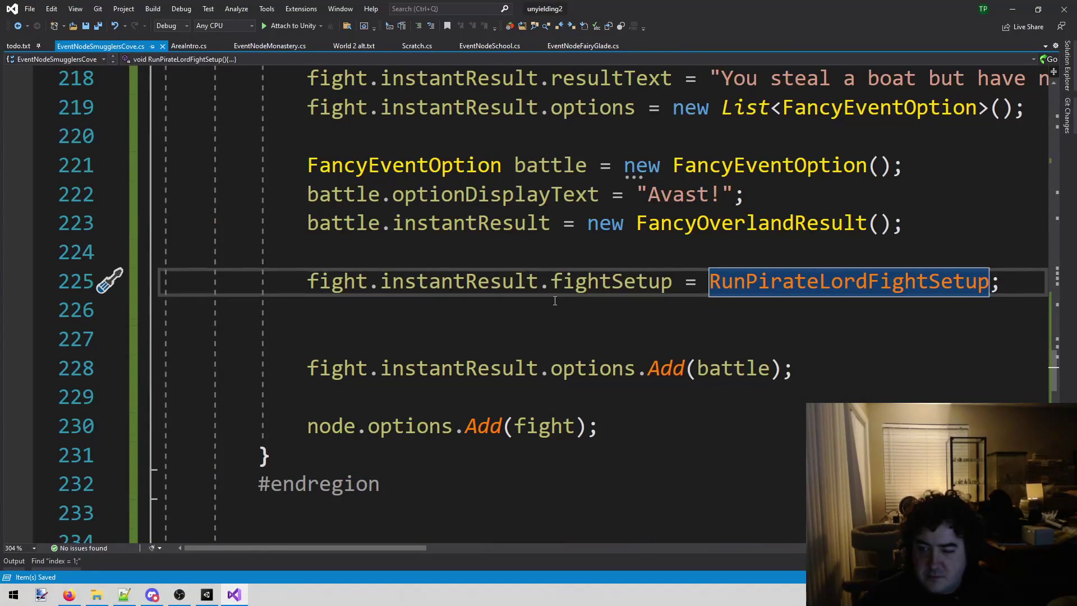
# - Select the CoveBoat room name on line 249
pyautogui.scroll(-10, 555, 301)
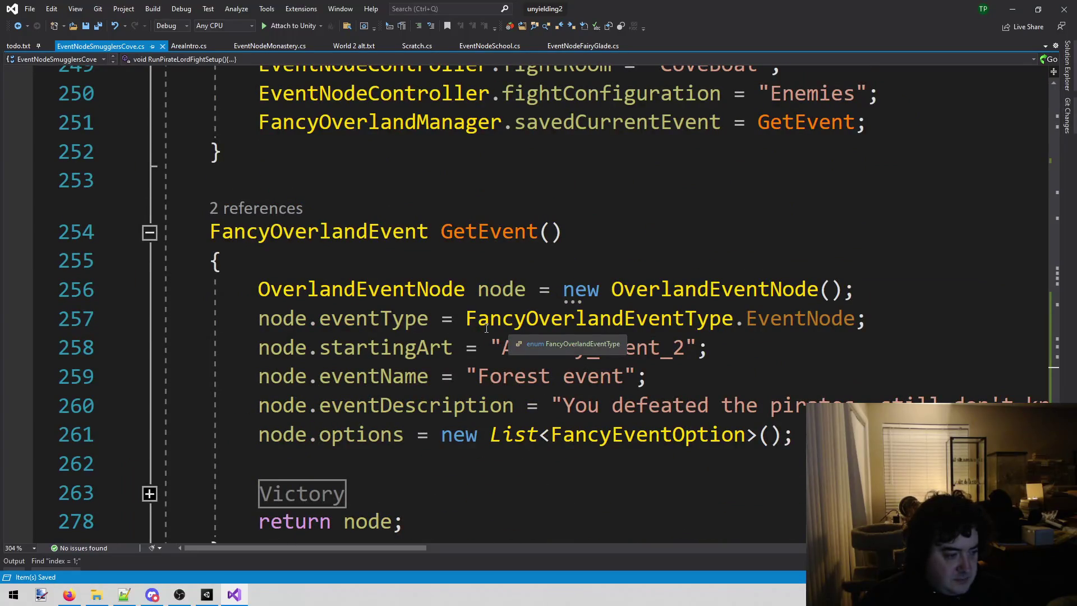
pyautogui.scroll(-4, 467, 369)
pyautogui.scroll(3, 467, 369)
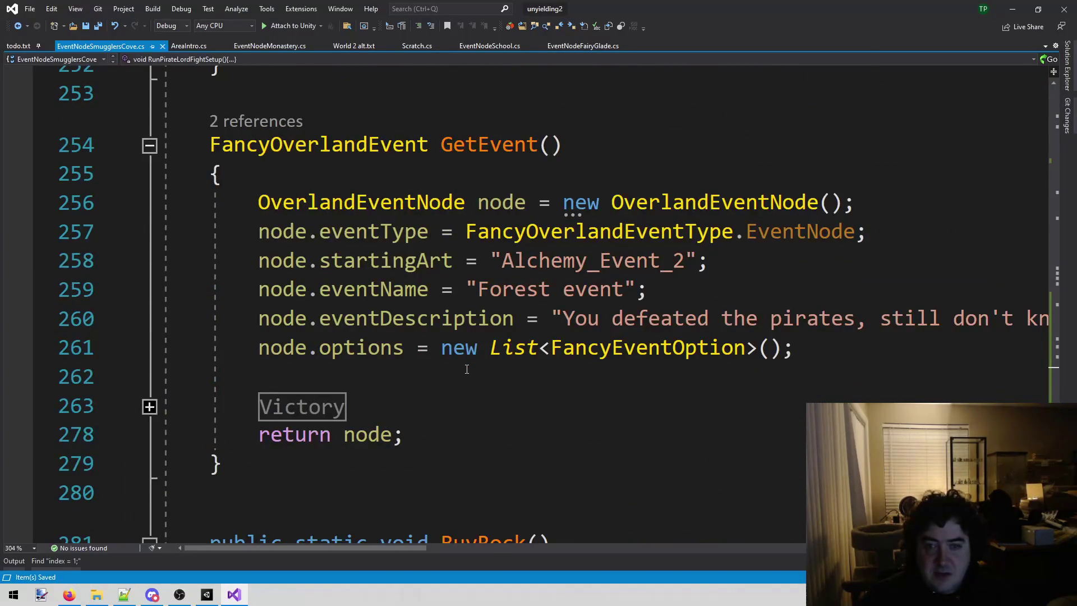
pyautogui.scroll(5, 467, 369)
pyautogui.scroll(-2, 456, 394)
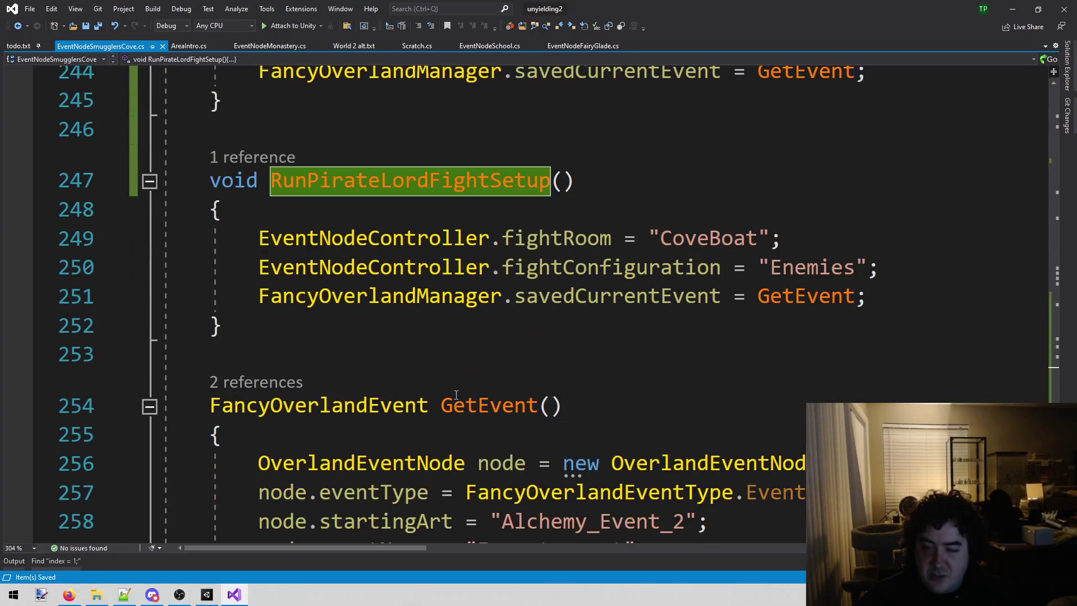
pyautogui.scroll(-1, 456, 394)
pyautogui.scroll(3, 456, 395)
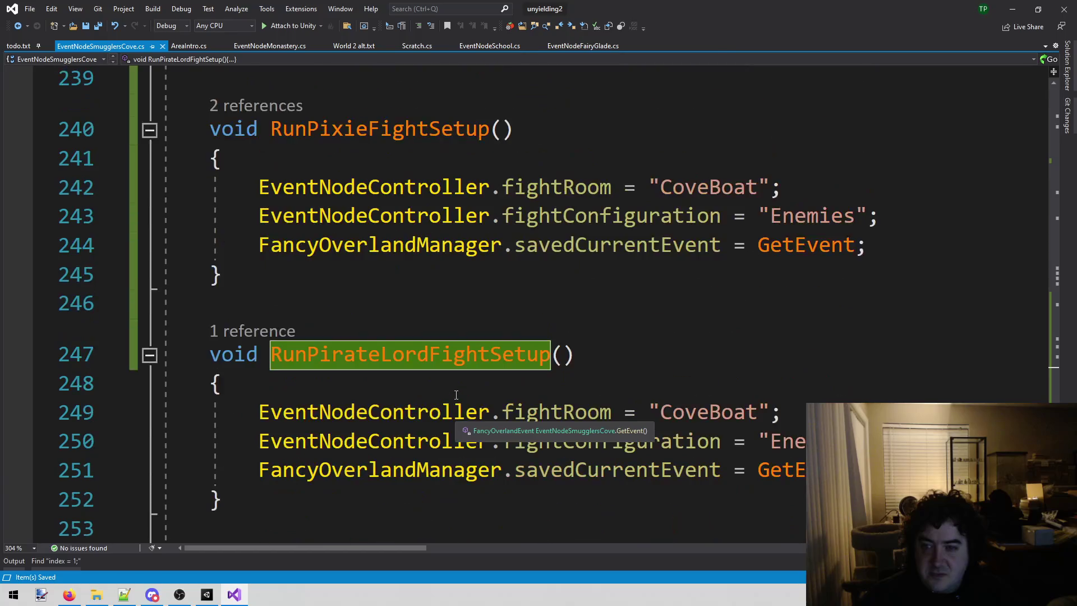
pyautogui.scroll(-1, 456, 394)
pyautogui.doubleClick(746, 333)
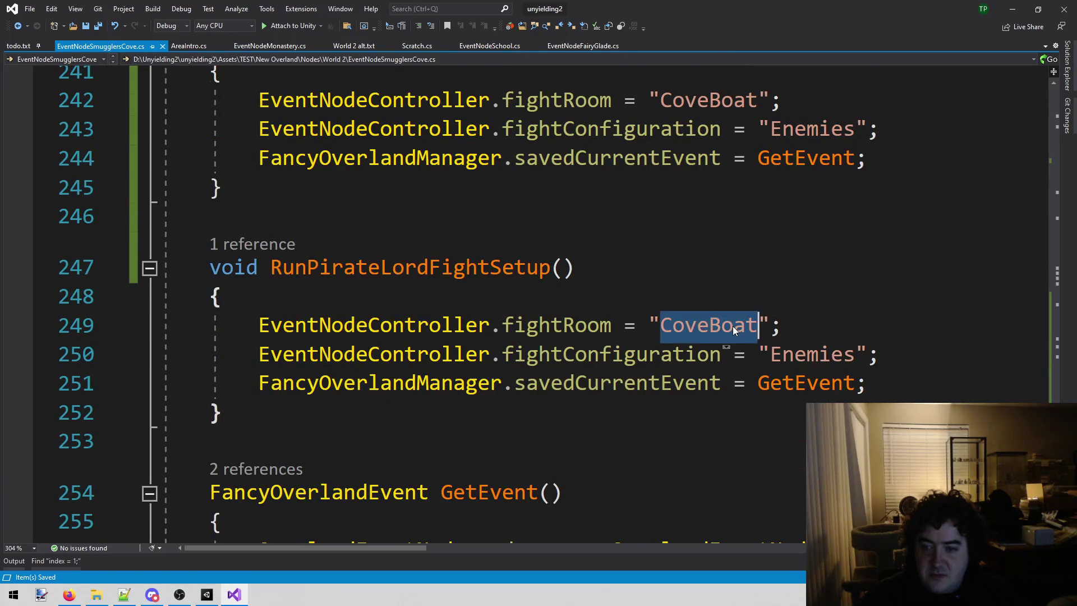
pyautogui.click(206, 594)
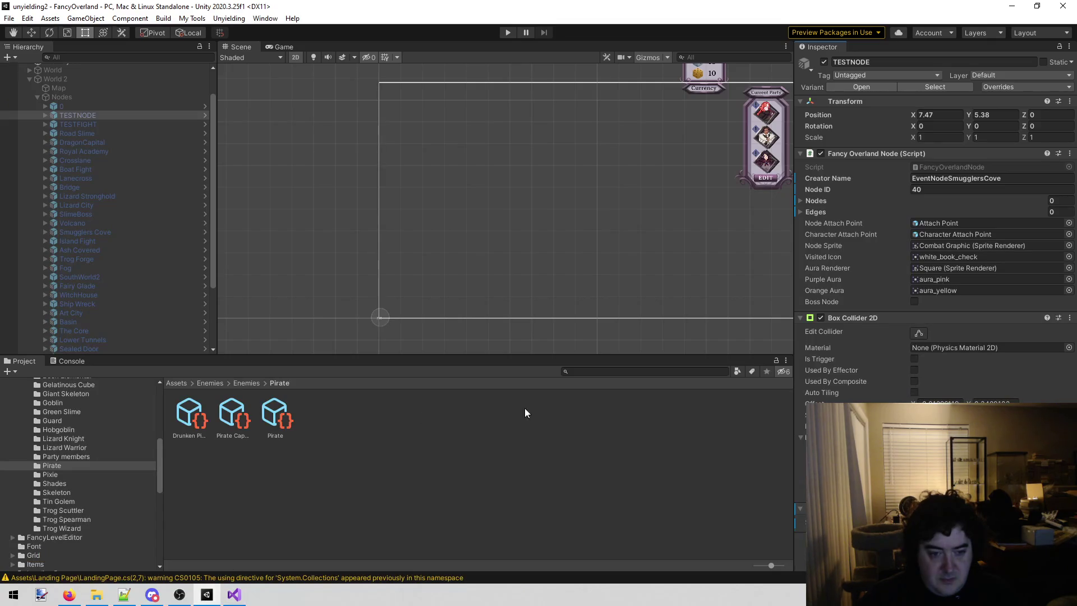
# - Search the Project panel for the PirateLord folder and open it
pyautogui.click(615, 373)
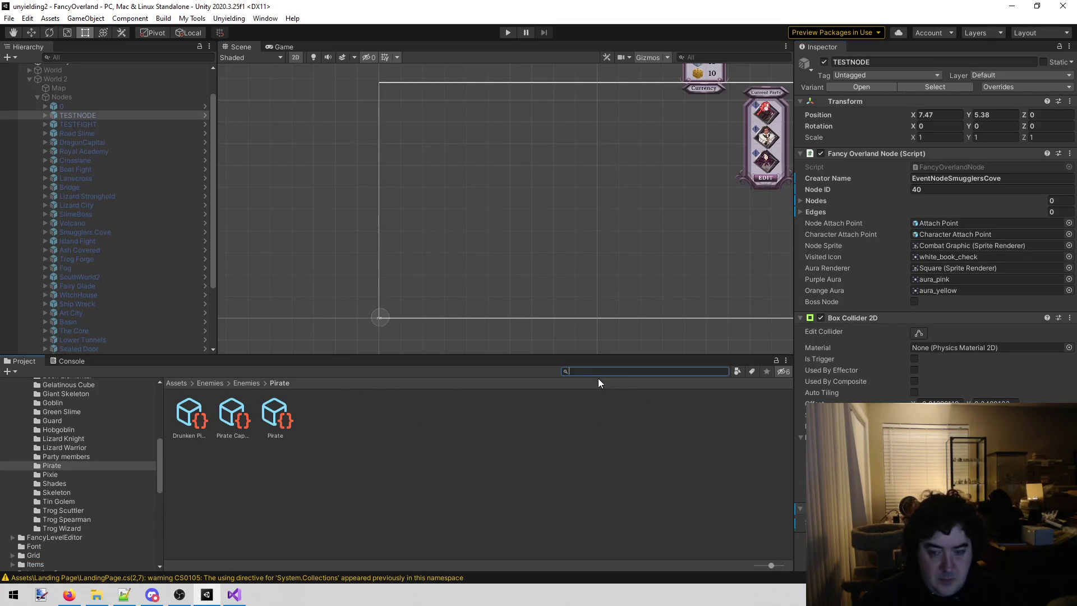
pyautogui.write('pireate')
pyautogui.press('BackSpace')
pyautogui.press('BackSpace')
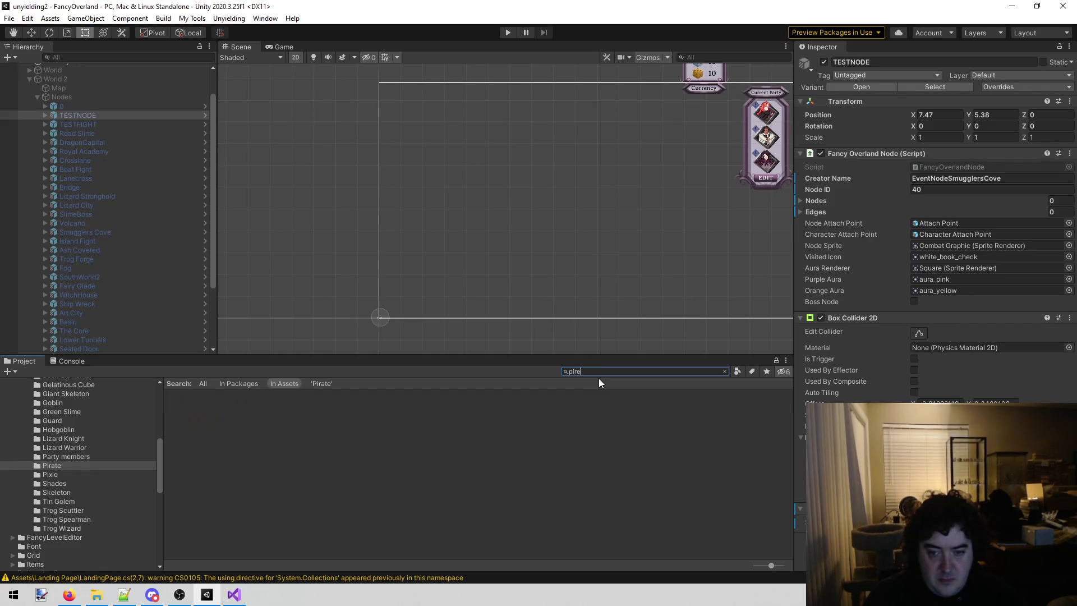
pyautogui.write('rate')
pyautogui.write('l')
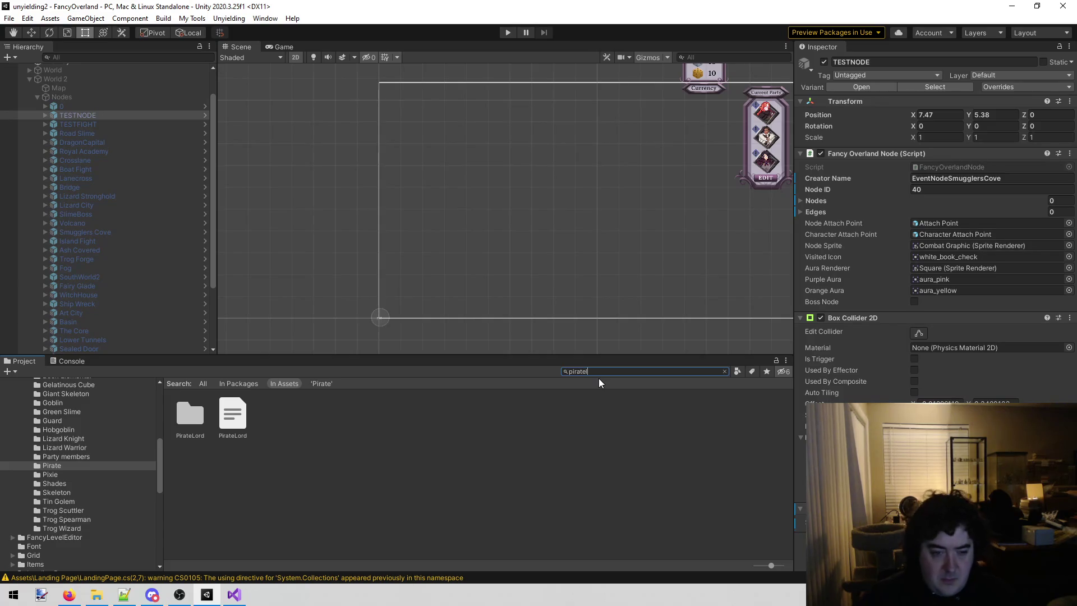
pyautogui.doubleClick(183, 433)
# - Rename the lowercase enemies file to Enemies
pyautogui.click(180, 416)
pyautogui.click(186, 442)
pyautogui.click(187, 439)
pyautogui.click(191, 433)
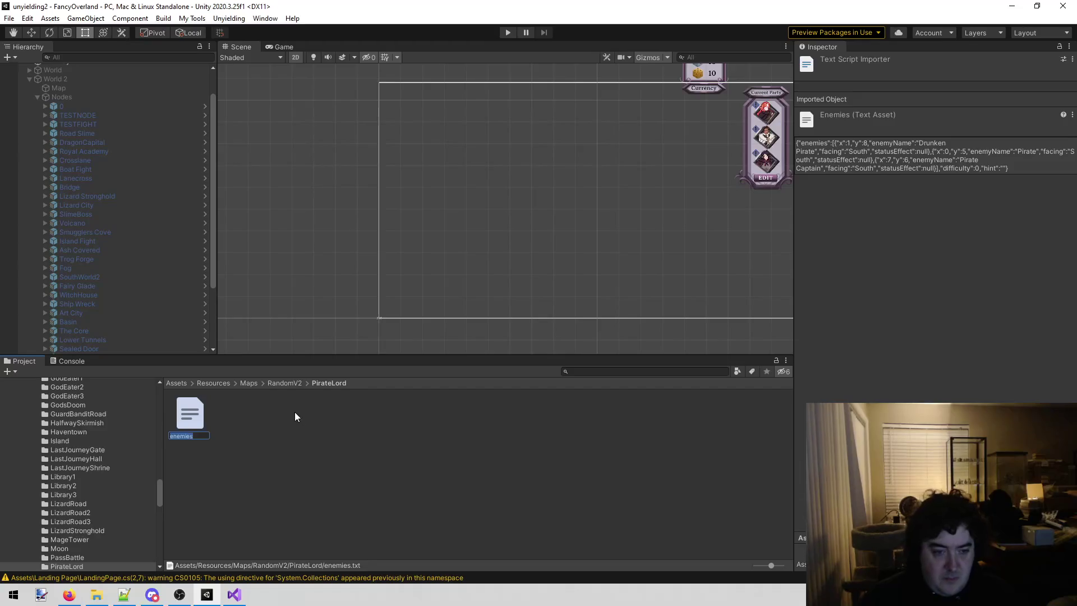
pyautogui.press('Delete')
pyautogui.write('E')
pyautogui.press('Return')
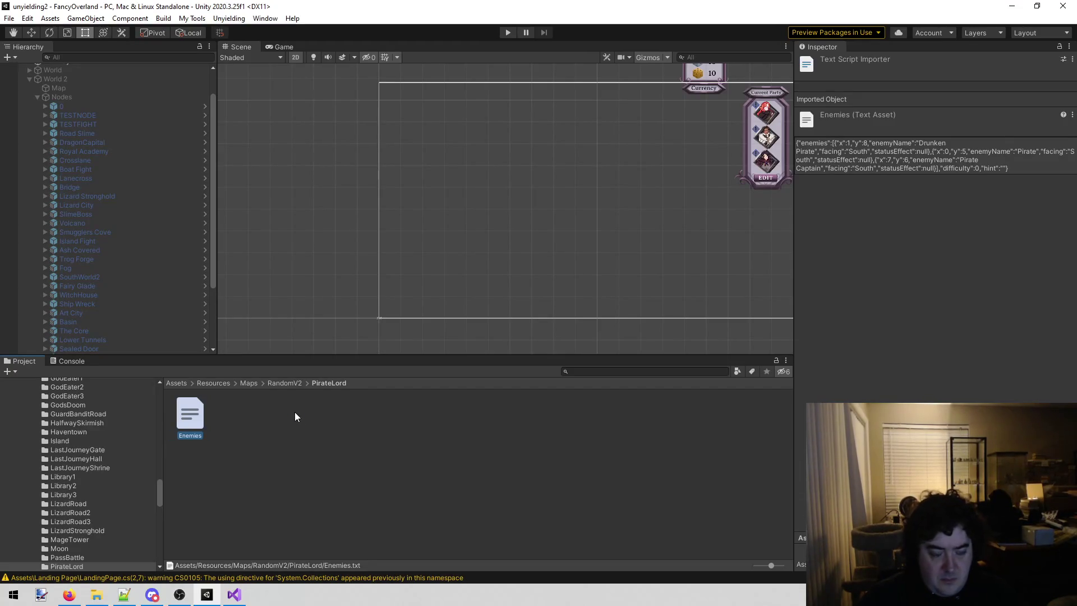
pyautogui.click(234, 595)
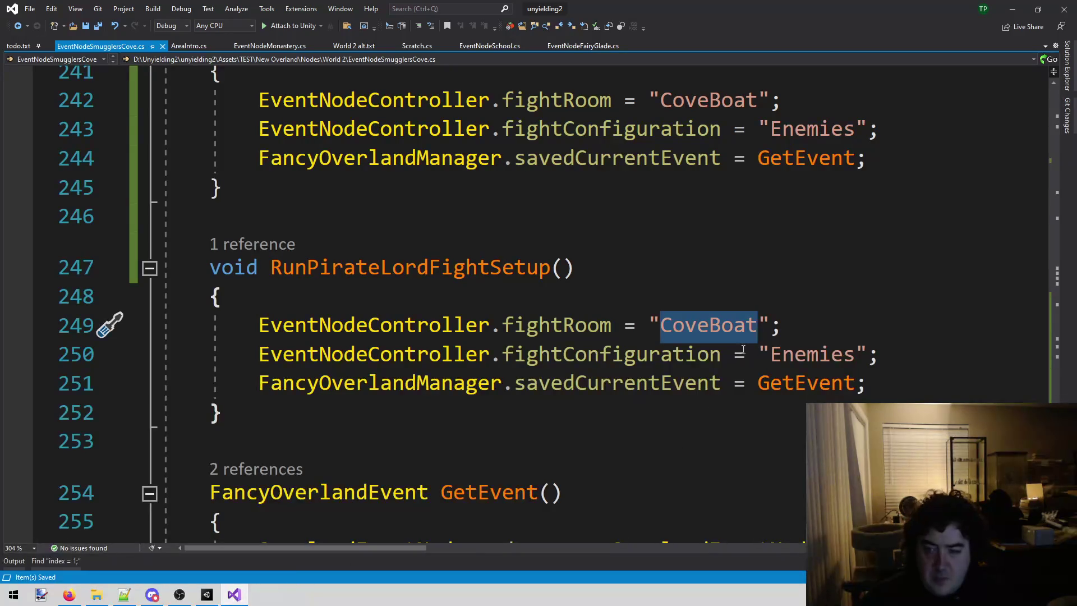
# - Change fightRoom in RunPirateLordFightSetup from "CoveBoat" to "PirateLord" and save the script
pyautogui.click(686, 325)
pyautogui.press('Up')
pyautogui.press('Up')
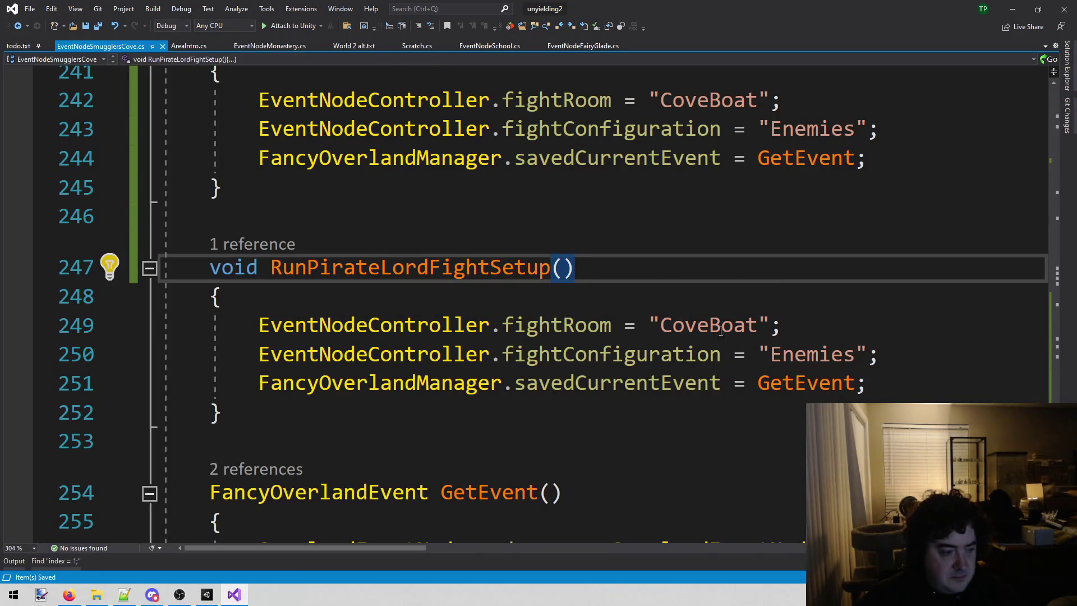
pyautogui.doubleClick(716, 354)
pyautogui.doubleClick(708, 326)
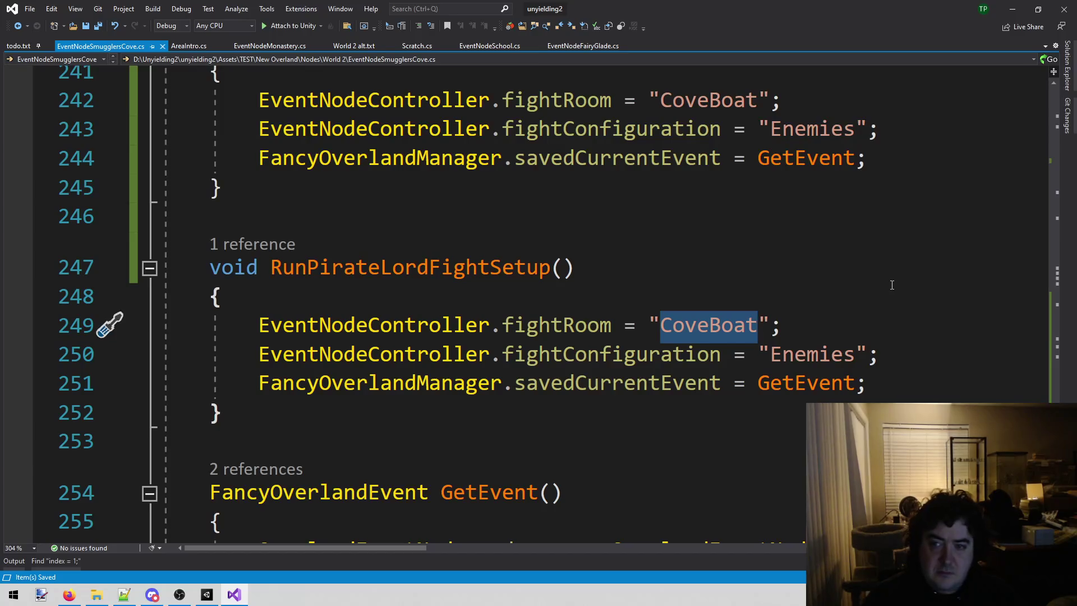
pyautogui.write('PirateLo')
pyautogui.press('BackSpace')
pyautogui.press('BackSpace')
pyautogui.write('Lord')
pyautogui.hotkey('ctrl', 's')
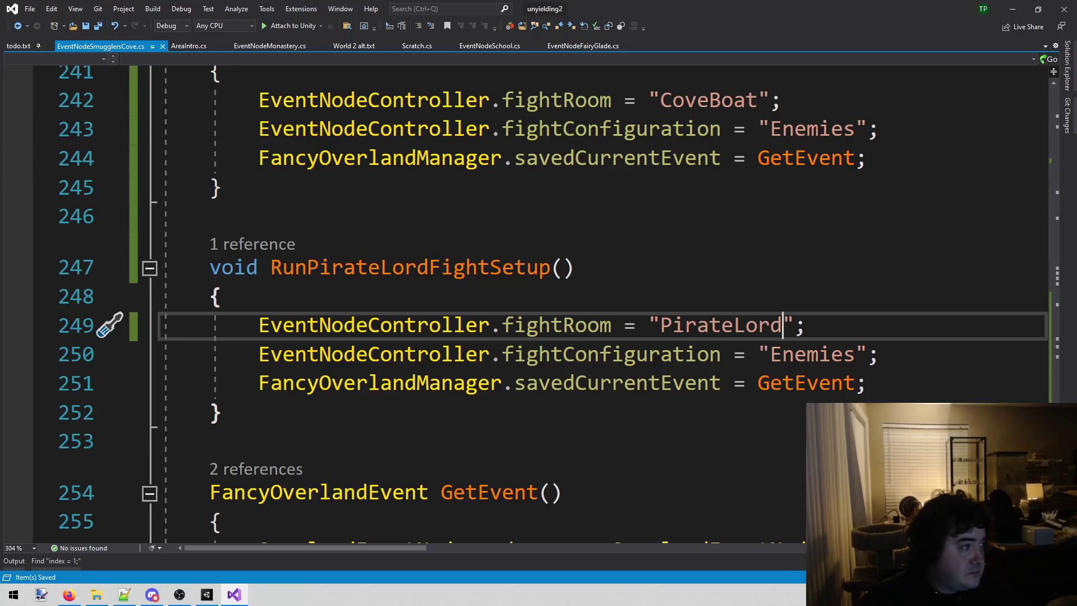
# - Switch from Visual Studio back to the Unity editor
pyautogui.hotkey('alt', 'Tab')
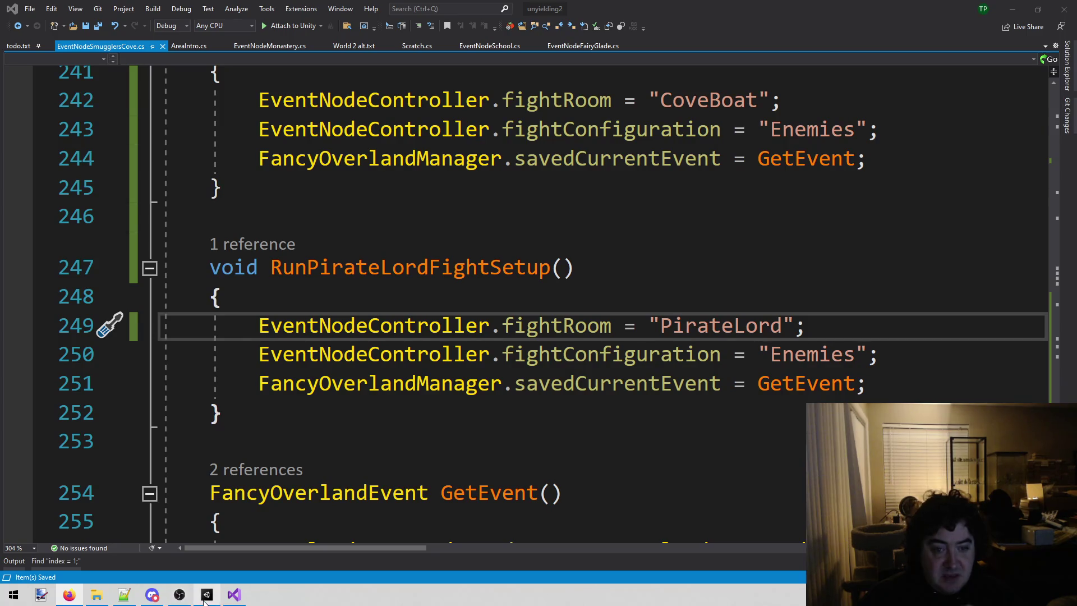
pyautogui.scroll(2, 397, 325)
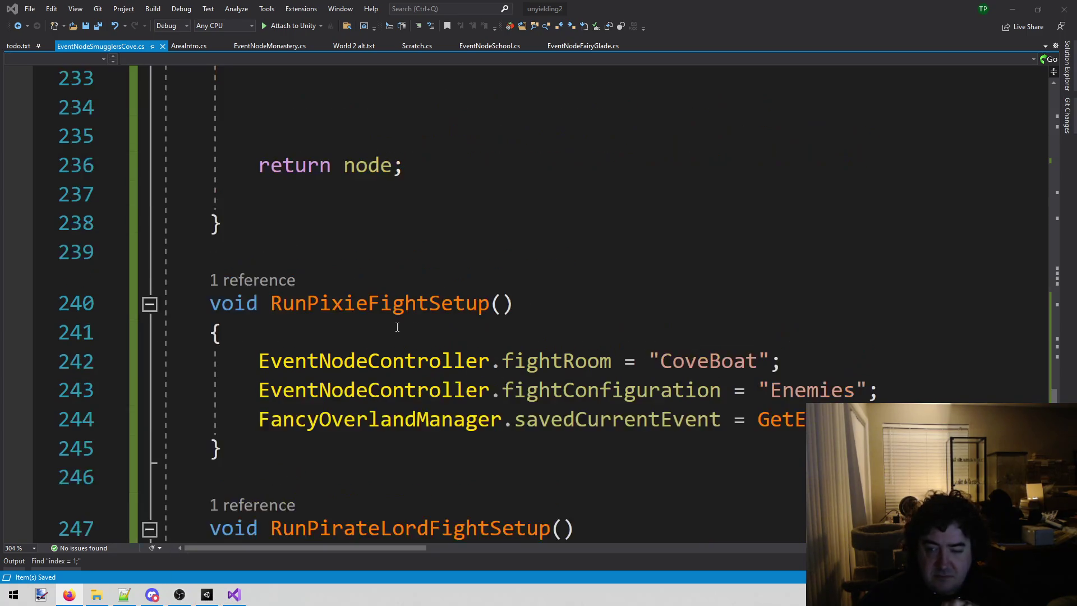
pyautogui.scroll(-3, 398, 326)
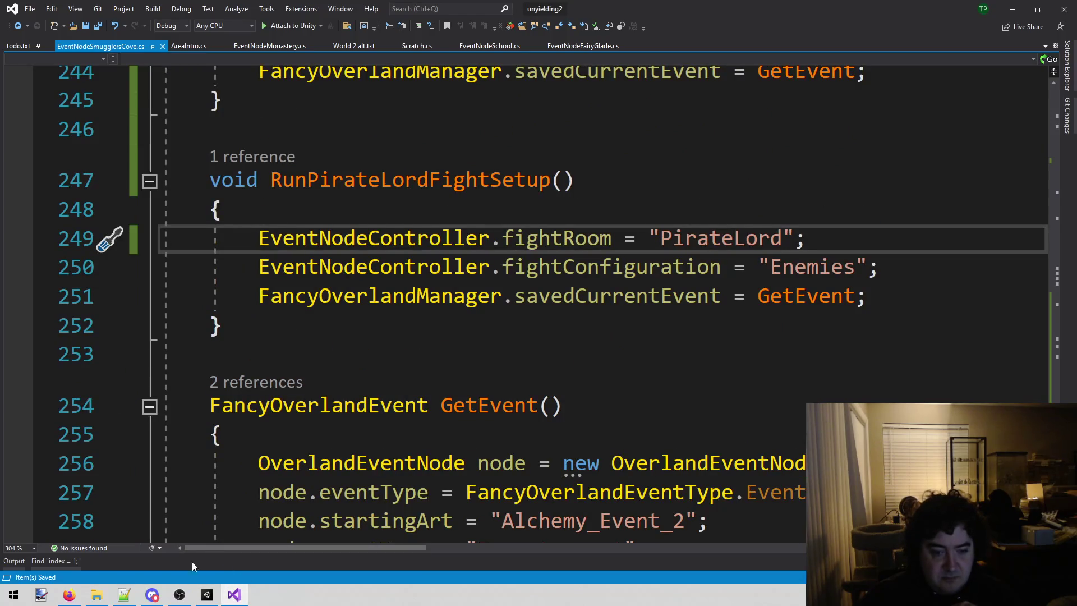
pyautogui.click(207, 594)
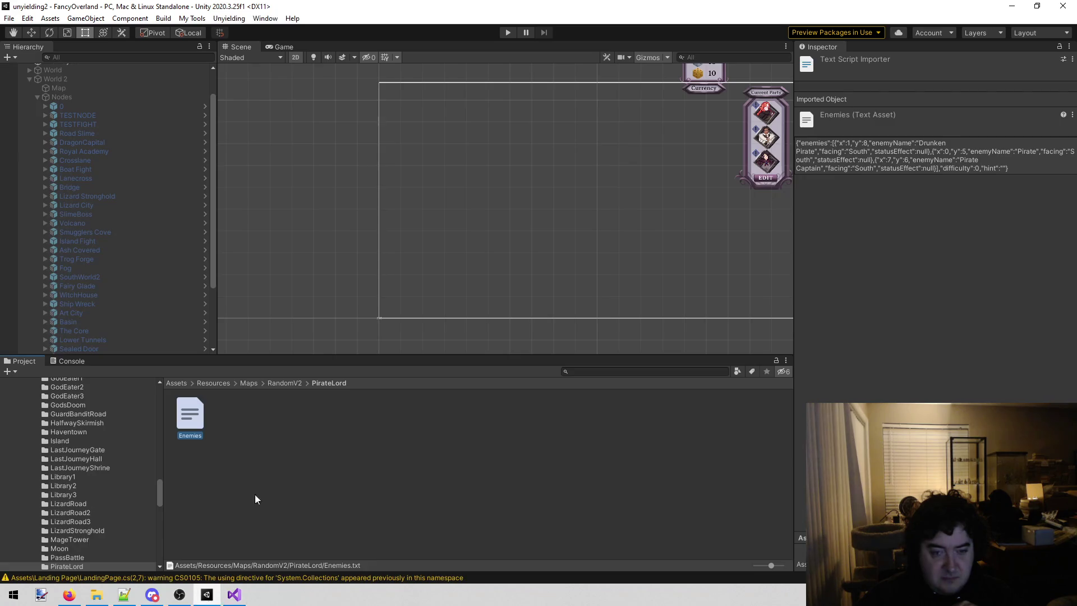
# - Play the game, choose 'Steal the whole boat' at Smugglers Cove, and start the pirate fight
pyautogui.click(503, 35)
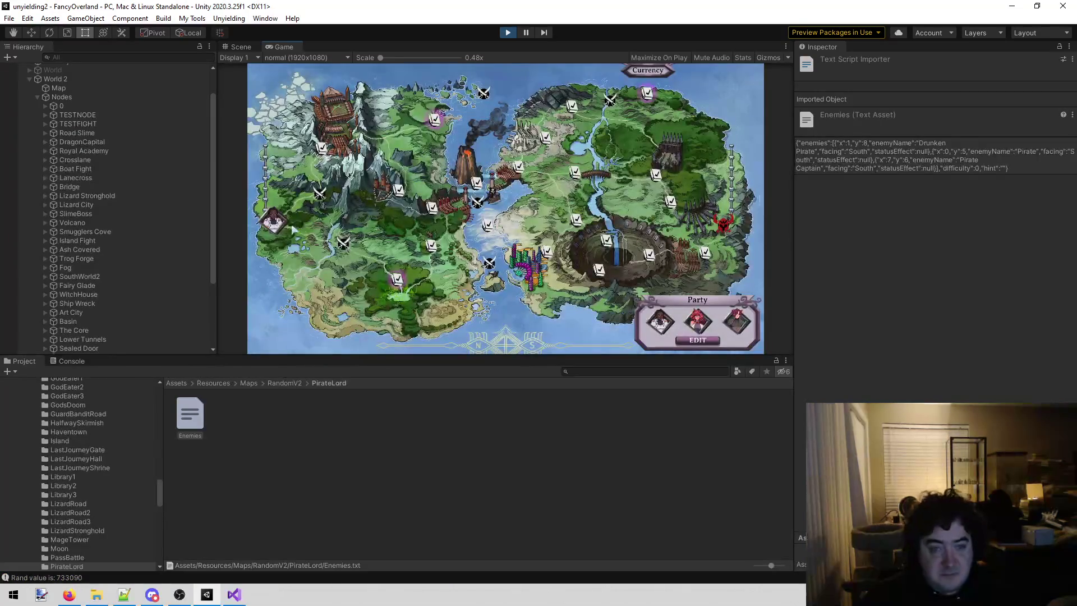
pyautogui.click(639, 101)
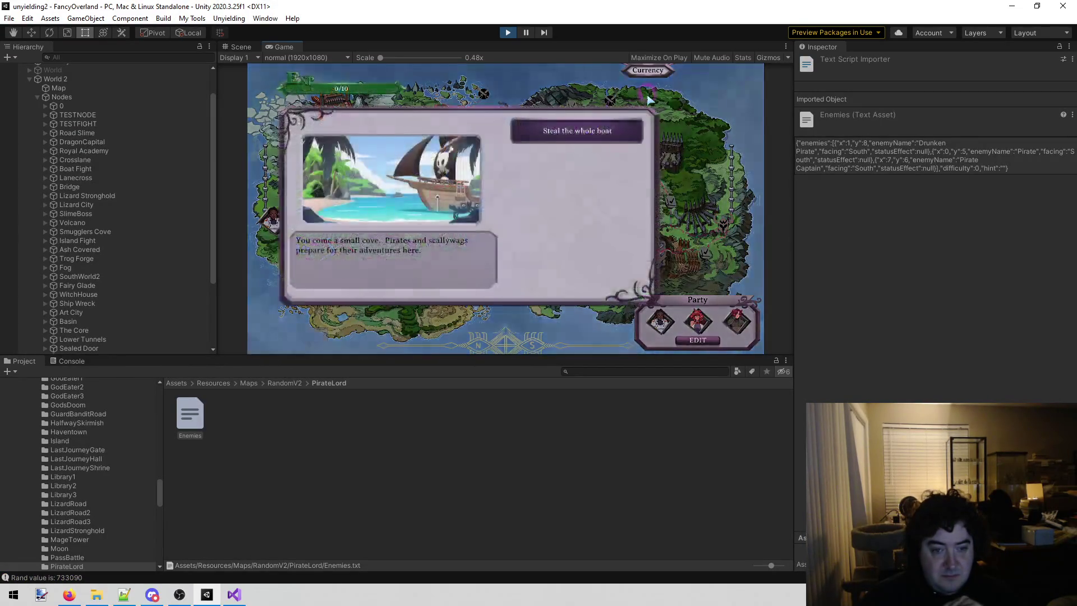
pyautogui.click(590, 131)
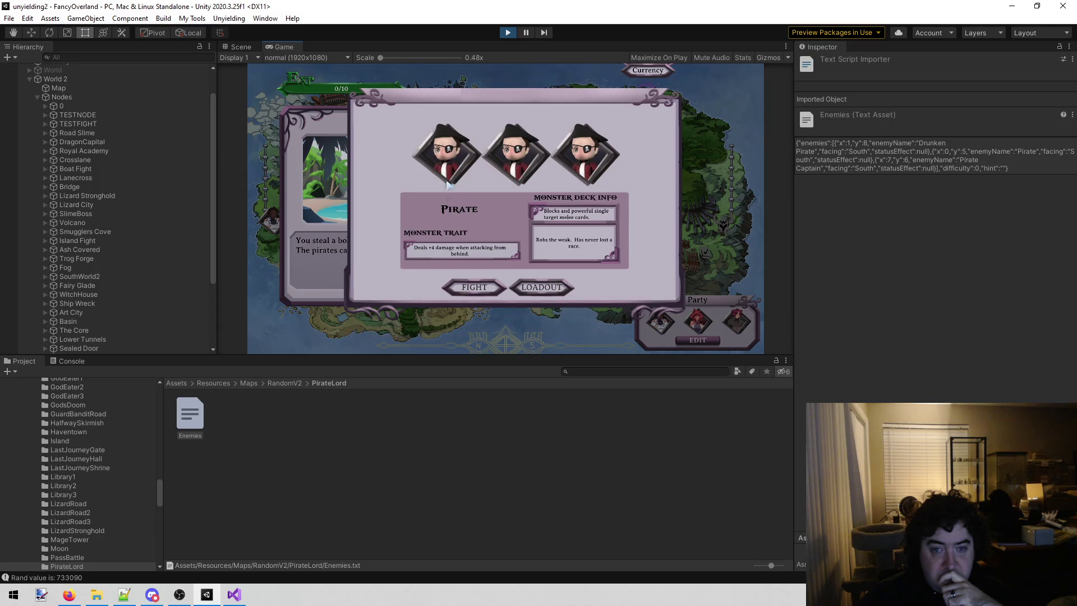
pyautogui.click(478, 289)
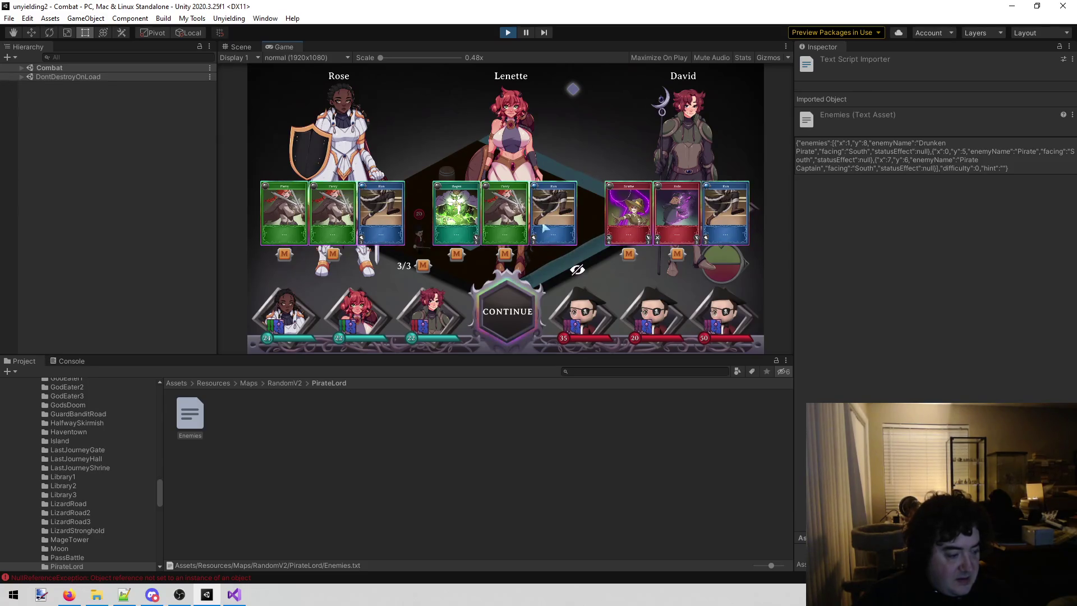
# - Close the card overlay and inspect the NullReferenceException stack traces in the Console
pyautogui.click(504, 299)
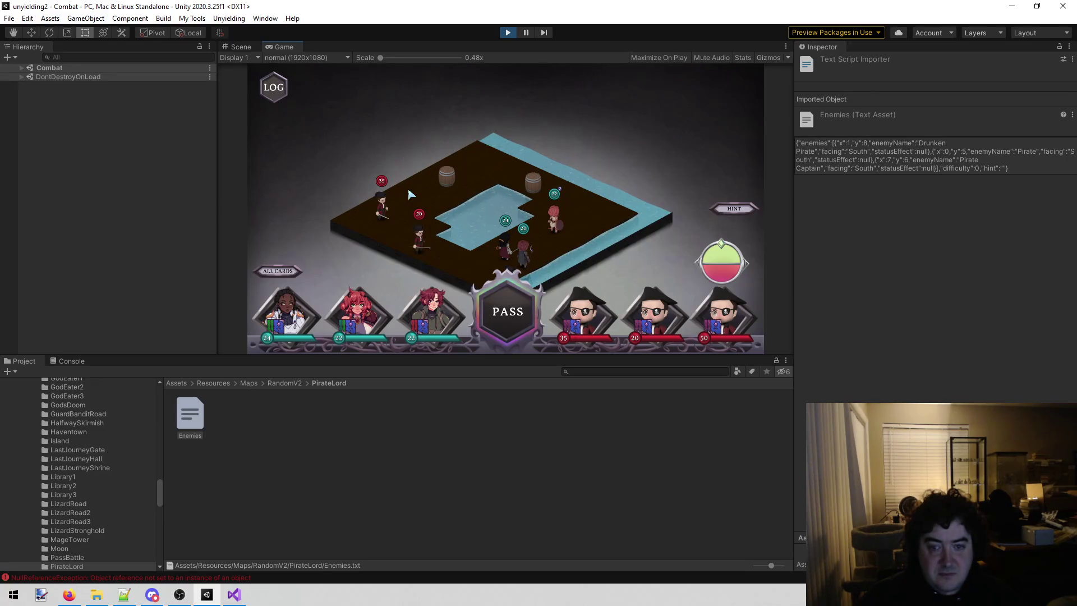
pyautogui.click(54, 362)
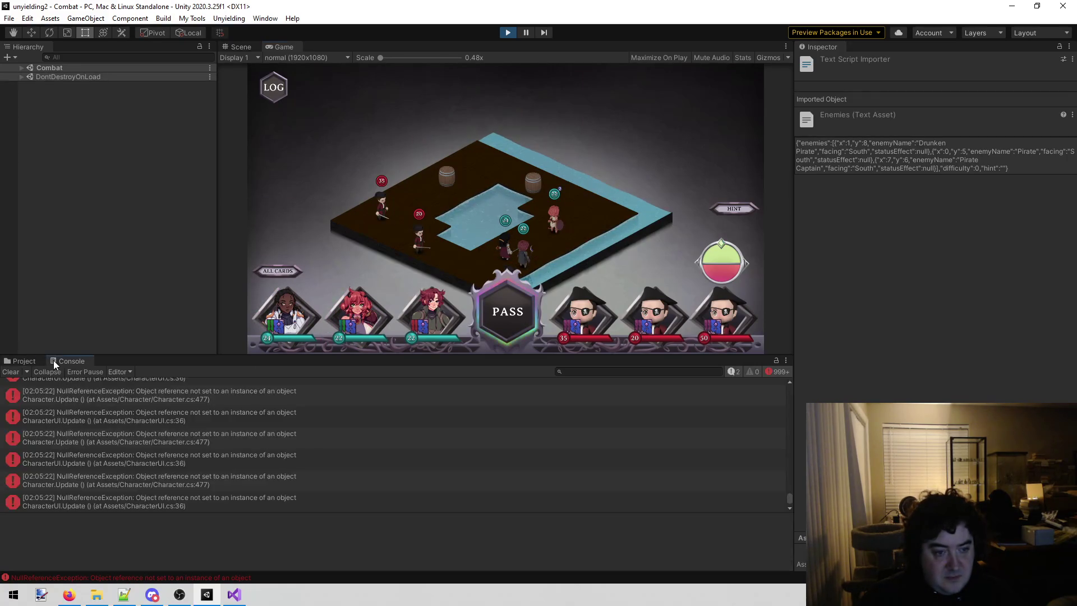
pyautogui.scroll(5, 116, 422)
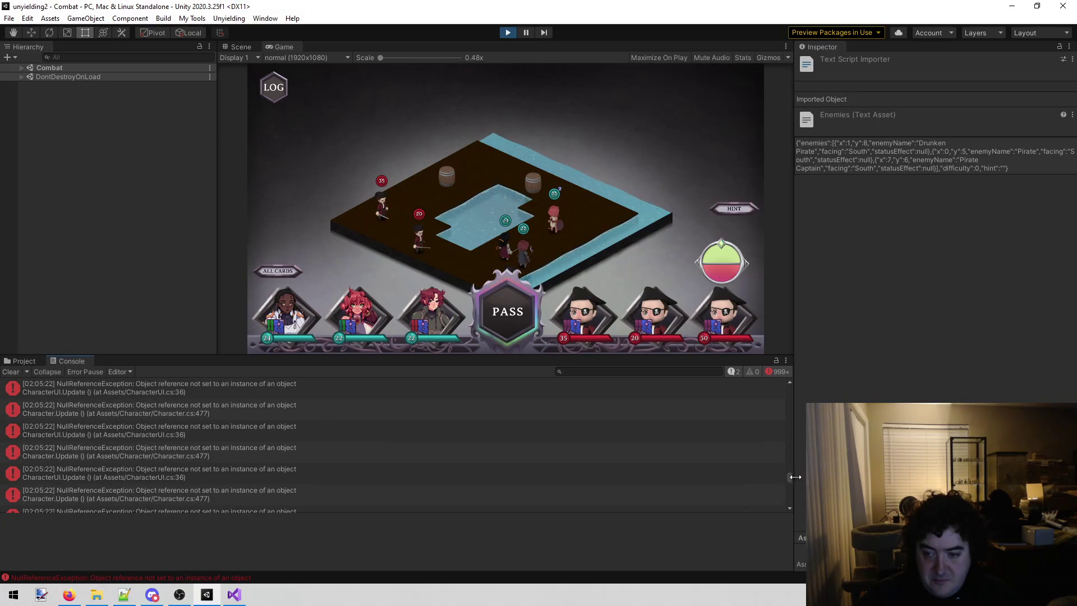
pyautogui.moveTo(790, 478); pyautogui.dragTo(778, 386)
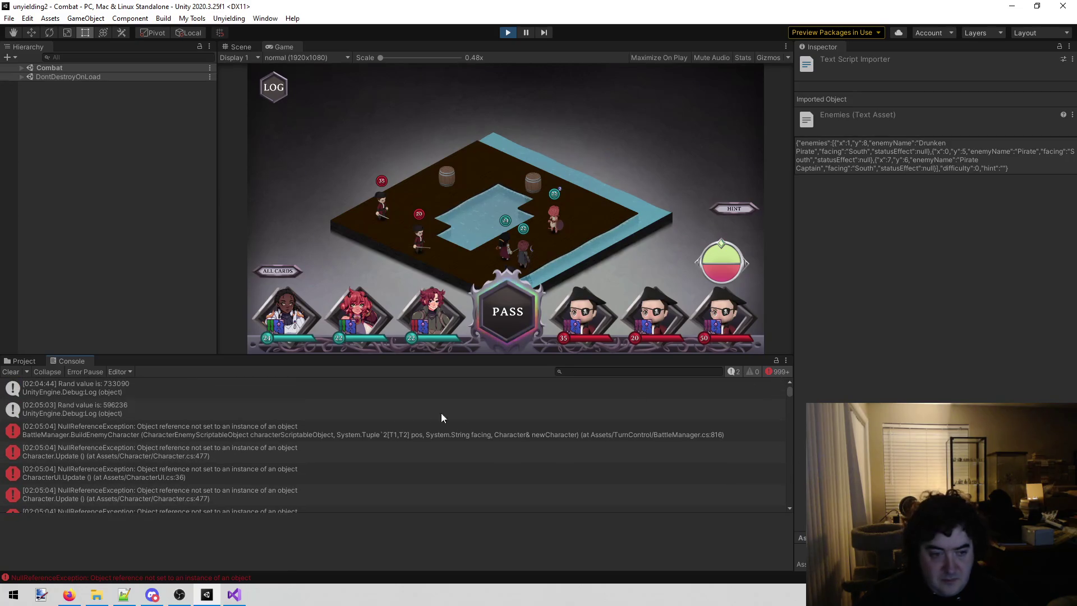
pyautogui.click(294, 428)
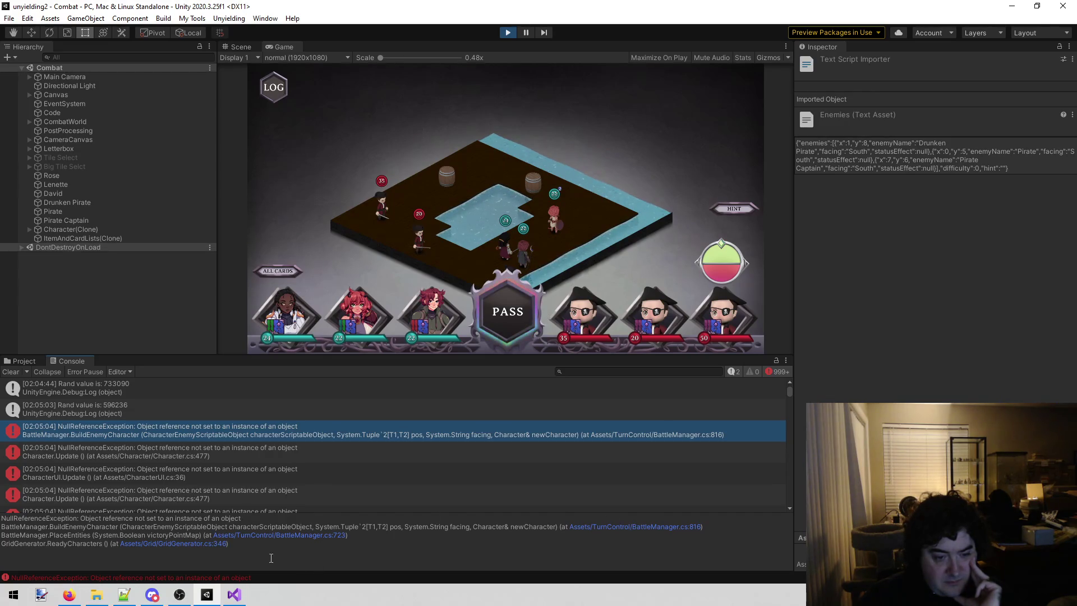
pyautogui.click(170, 449)
pyautogui.click(175, 439)
pyautogui.click(170, 449)
pyautogui.click(173, 435)
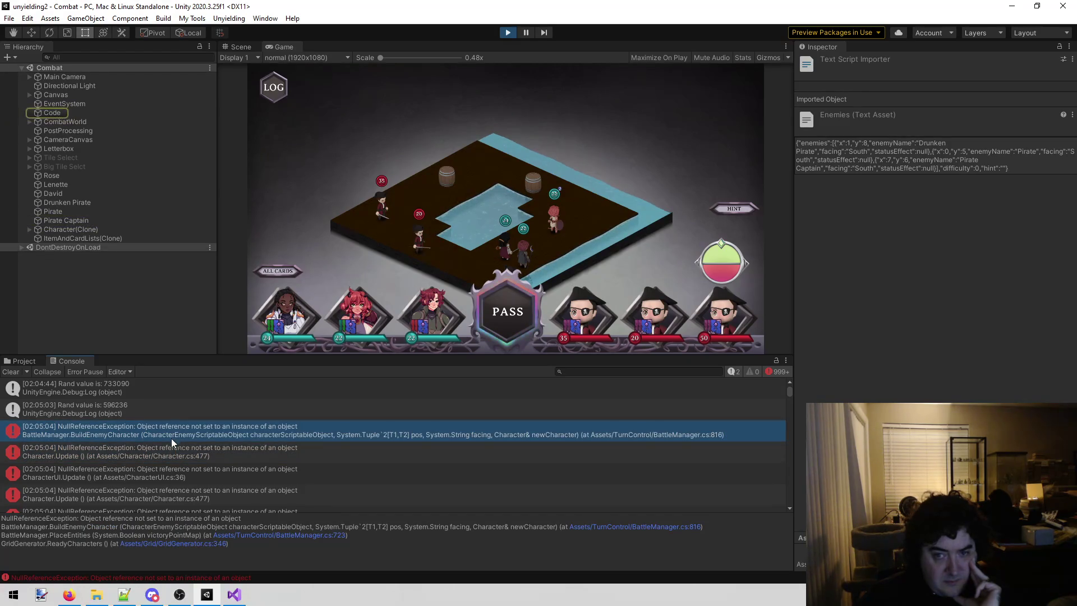
pyautogui.click(167, 443)
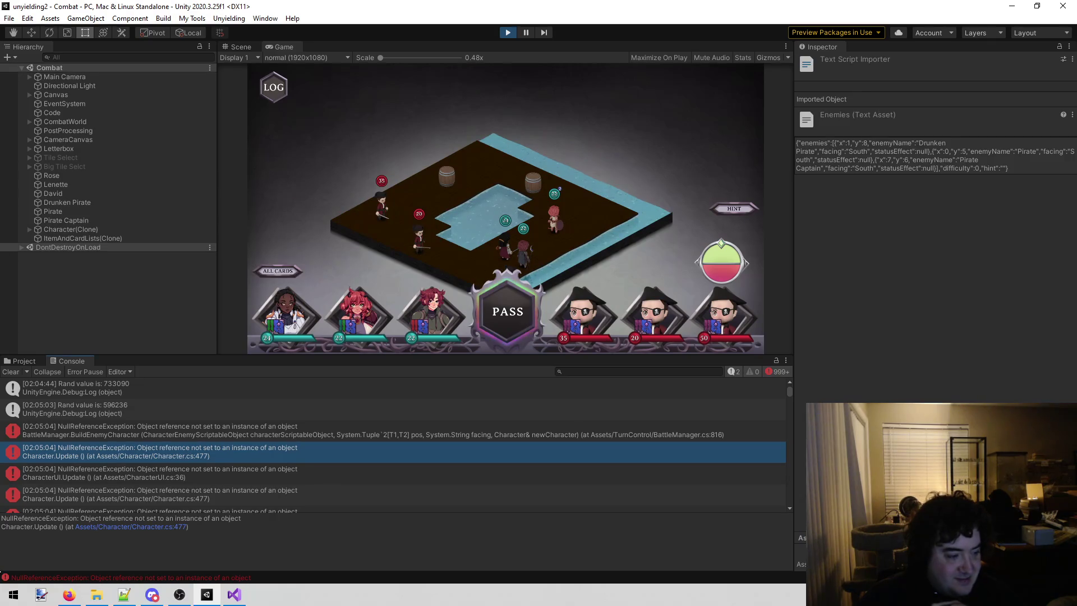
# - Stop Play and open the BuildEnemyCharacter error's BattleManager.cs:816 link in Visual Studio
pyautogui.click(508, 33)
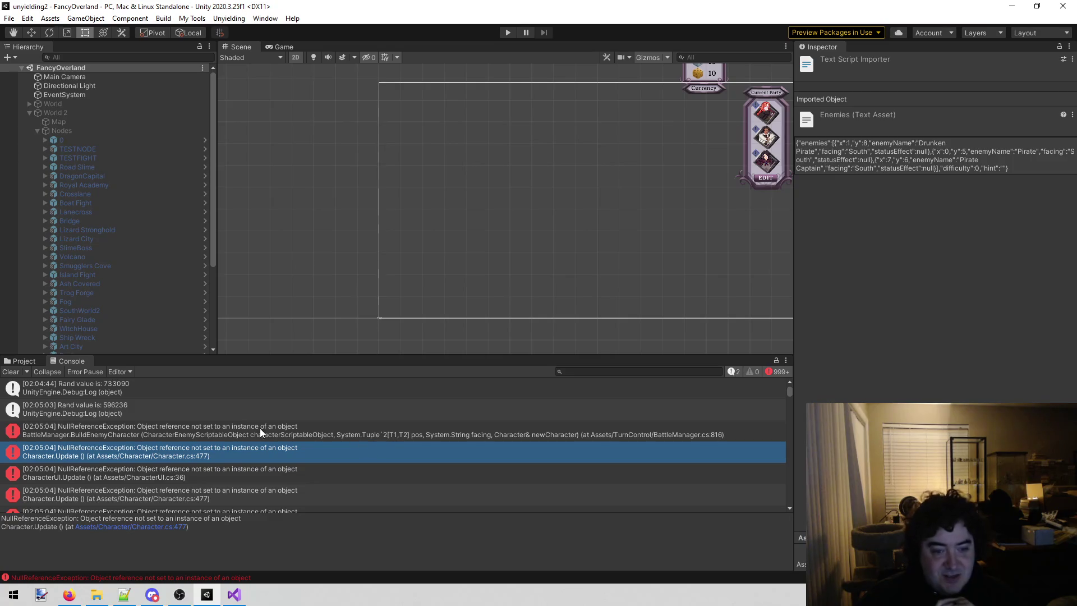
pyautogui.scroll(-2, 239, 458)
pyautogui.scroll(2, 237, 457)
pyautogui.click(244, 433)
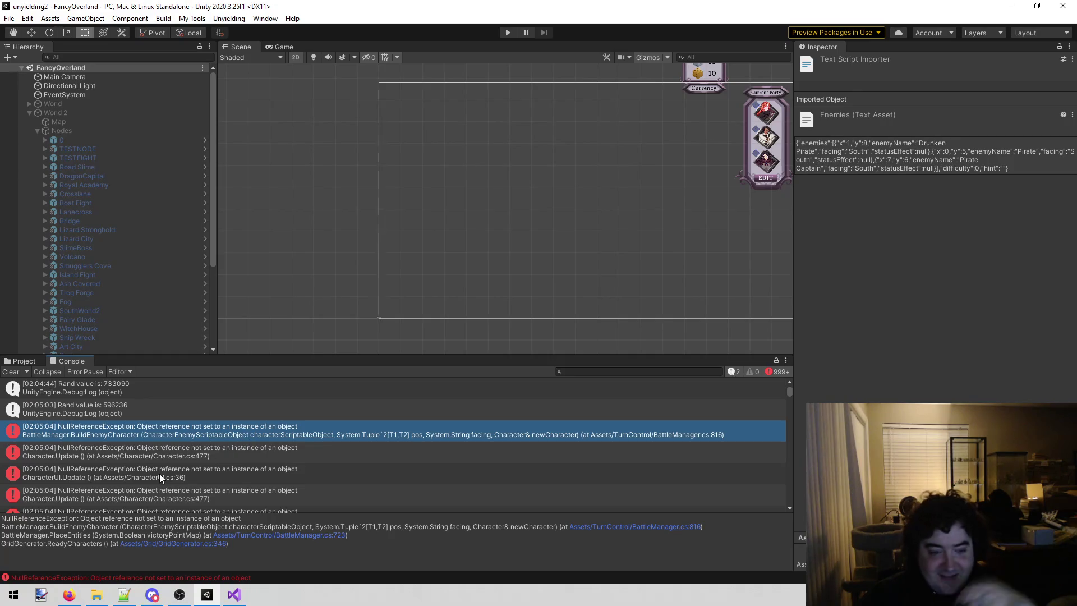
pyautogui.click(688, 528)
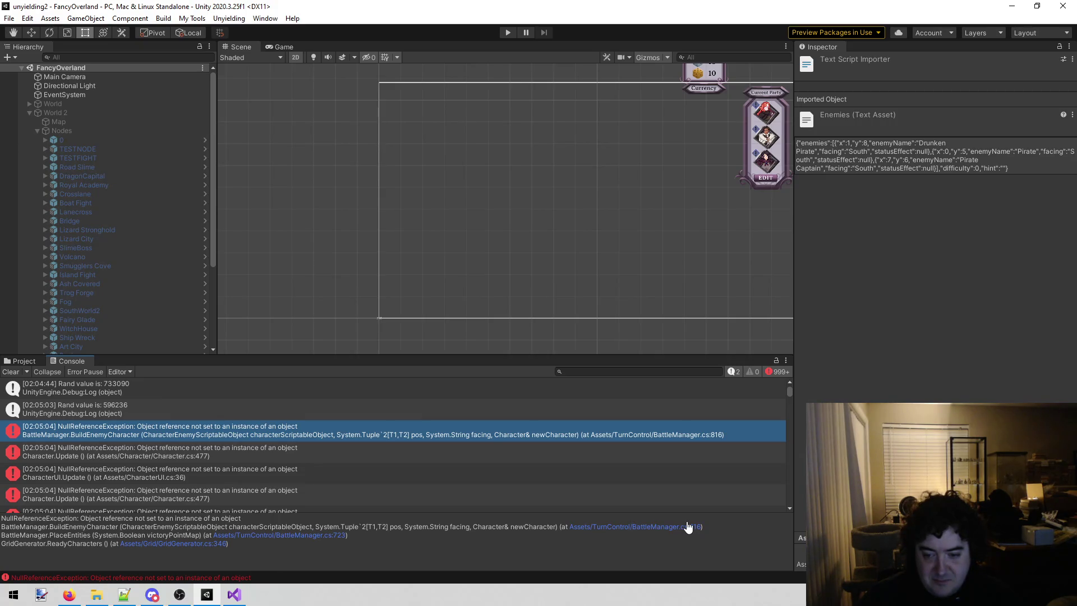
pyautogui.click(669, 527)
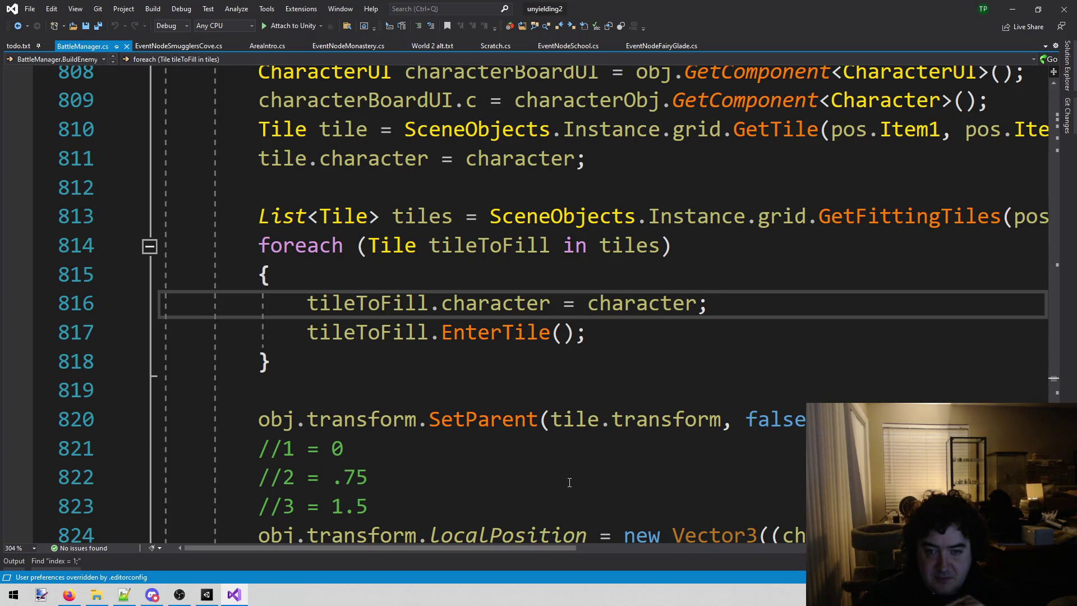
# - Highlight the tileToFill references around line 816, then return to the Unity editor
pyautogui.click(270, 275)
pyautogui.click(359, 303)
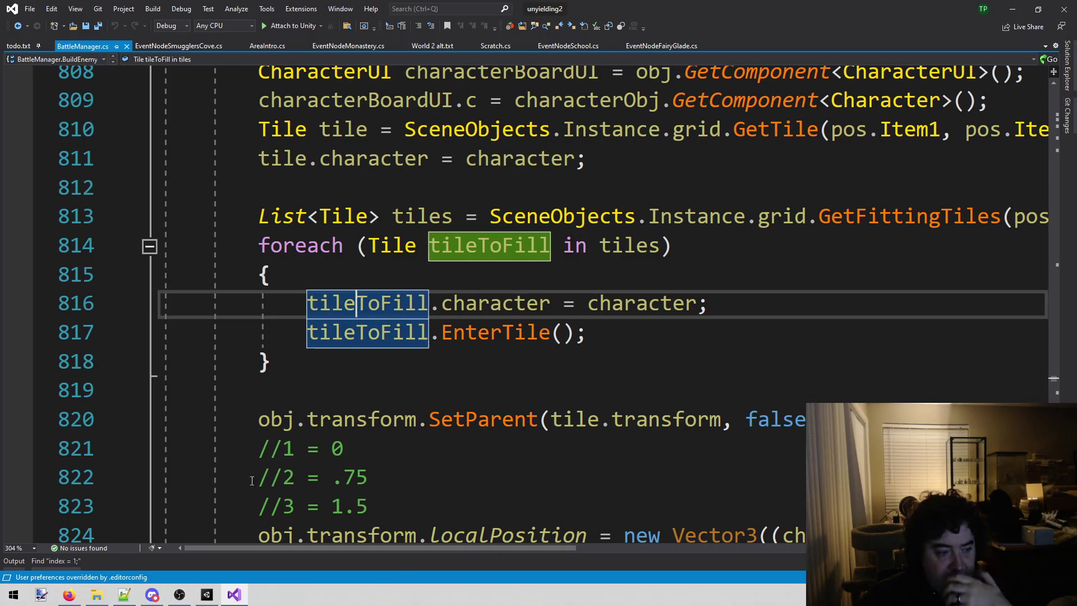
pyautogui.click(207, 595)
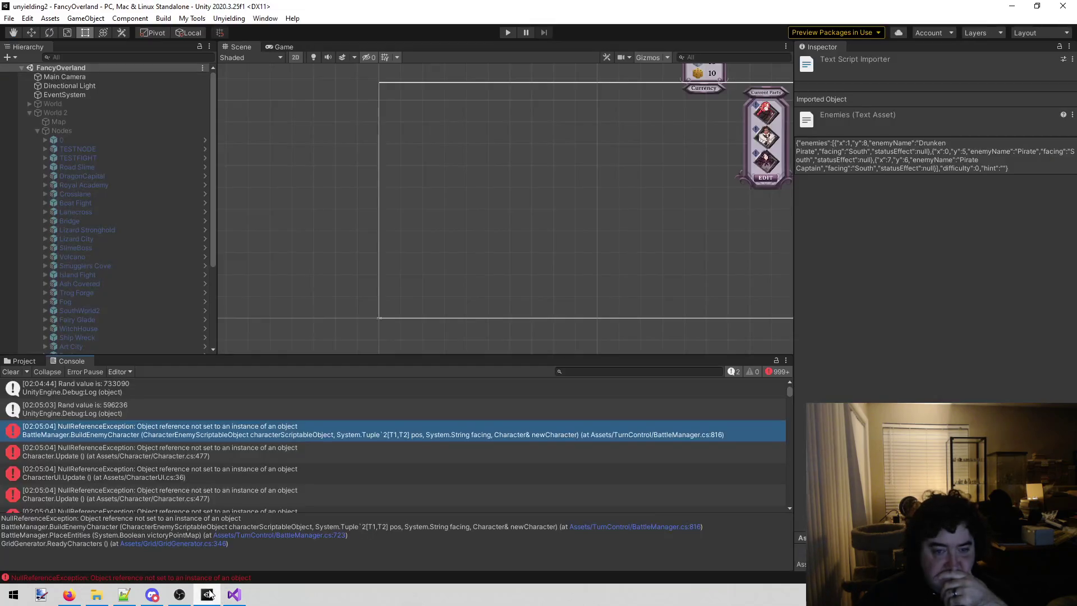
pyautogui.click(233, 595)
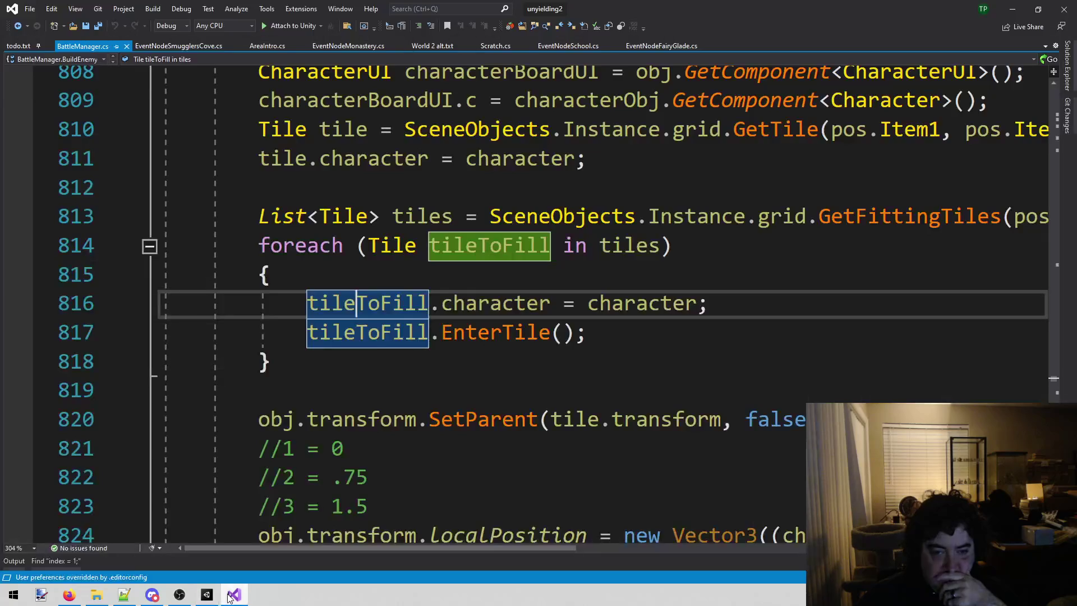
pyautogui.click(207, 594)
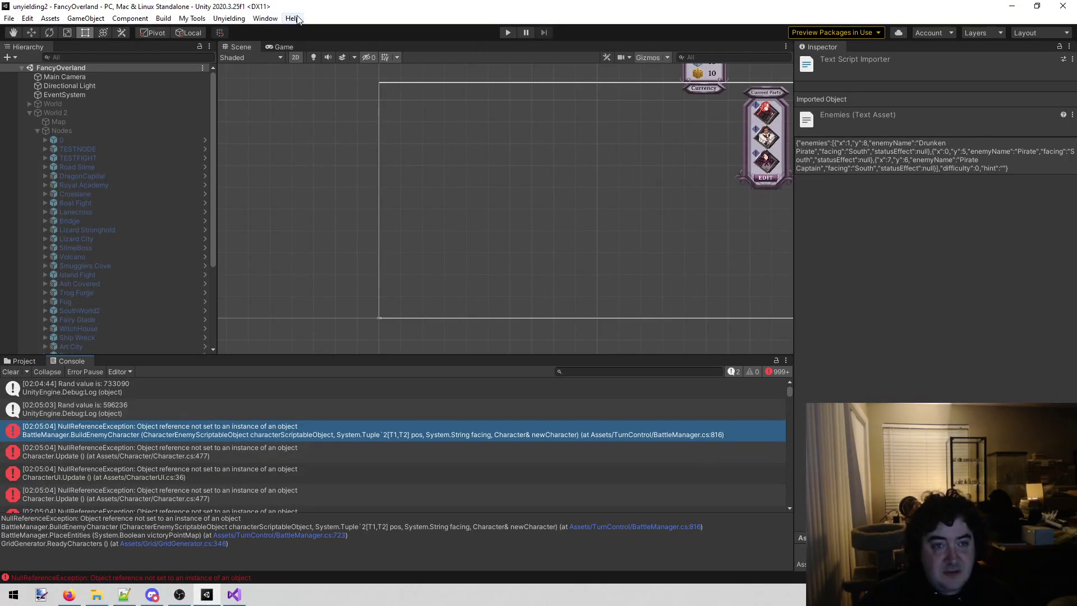
pyautogui.click(230, 18)
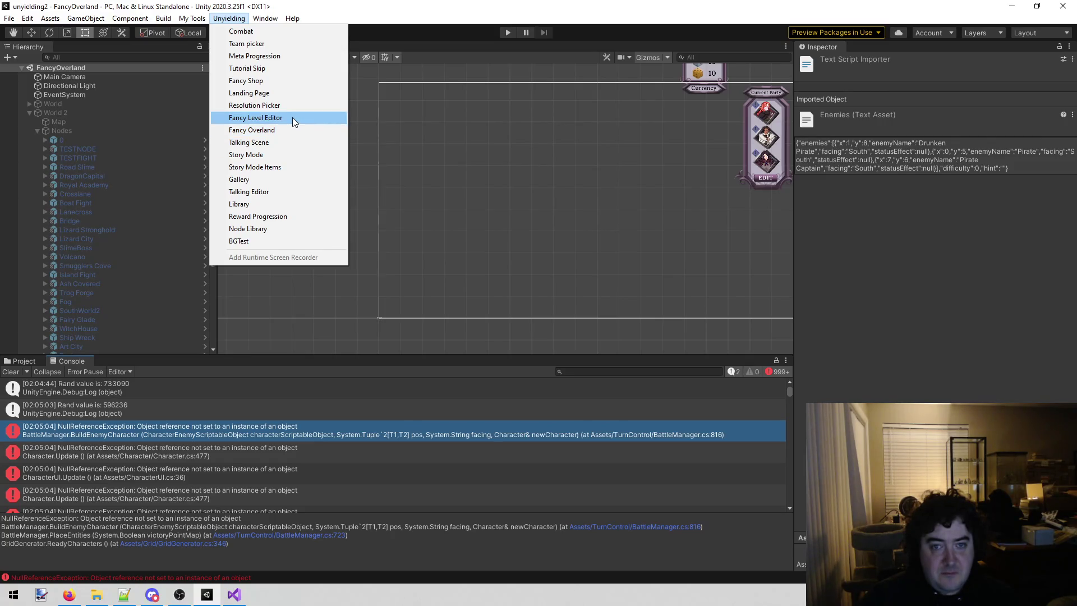
# - Open the FancyLevelEditor scene and run it in Play mode
pyautogui.click(291, 116)
pyautogui.click(512, 32)
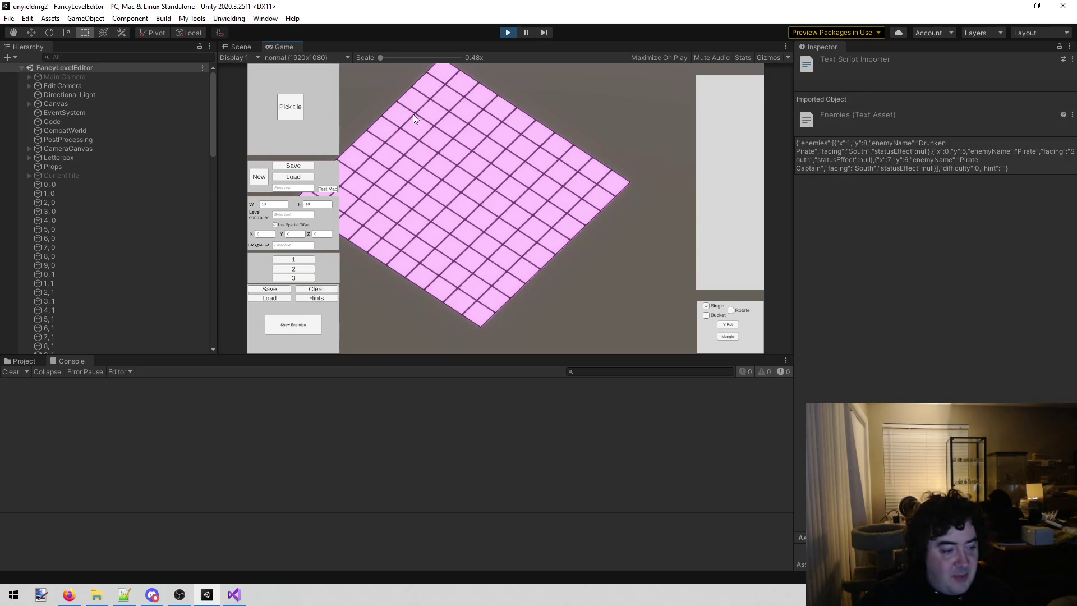
pyautogui.click(294, 177)
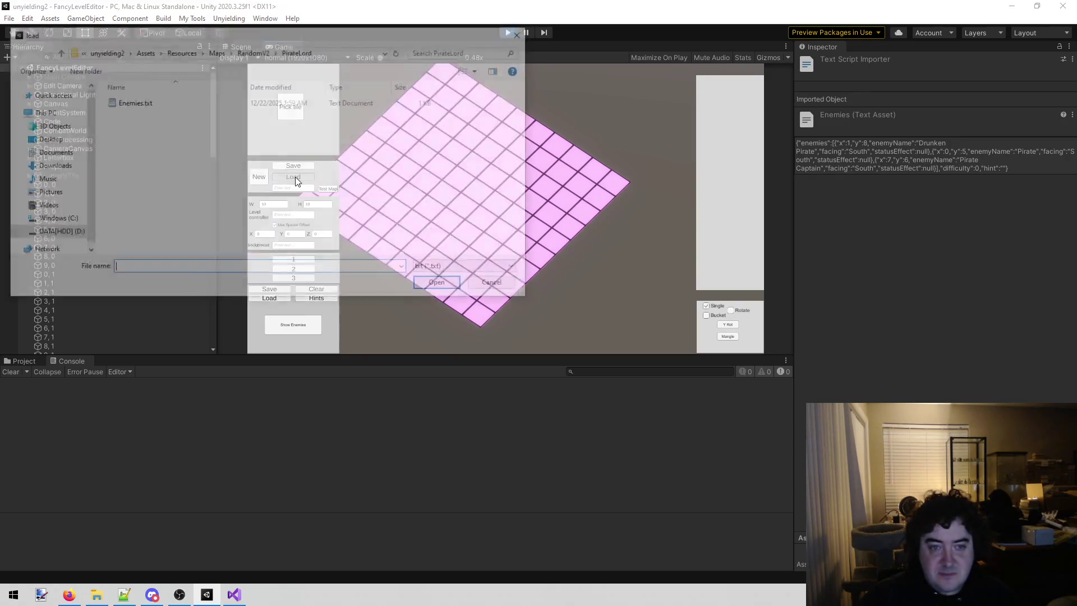
# - Browse the RandomV2 maps folder and load PirateLord.txt into the level editor
pyautogui.click(251, 52)
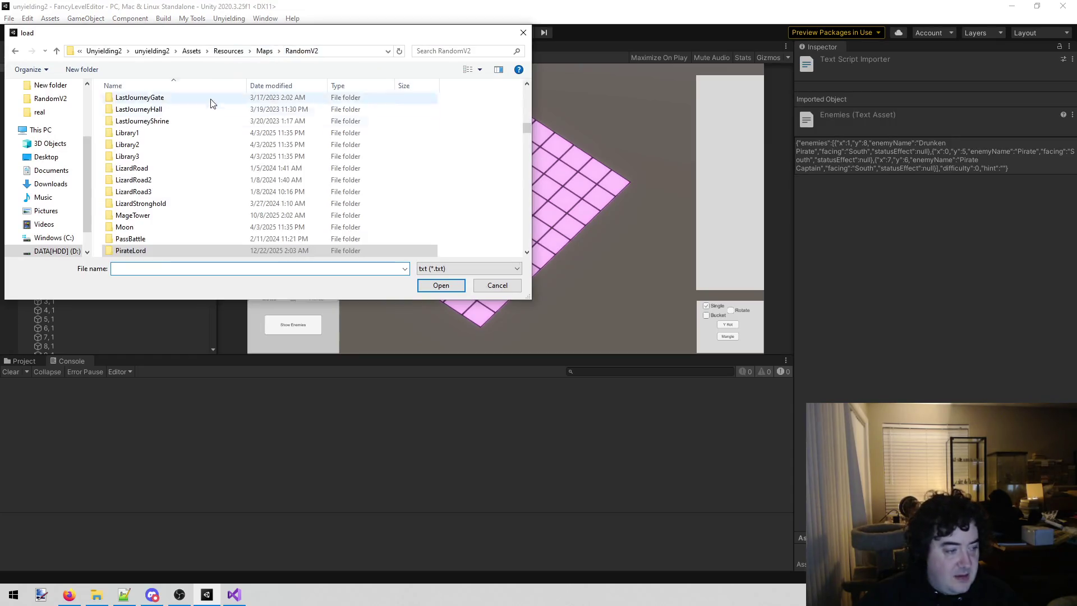
pyautogui.click(201, 168)
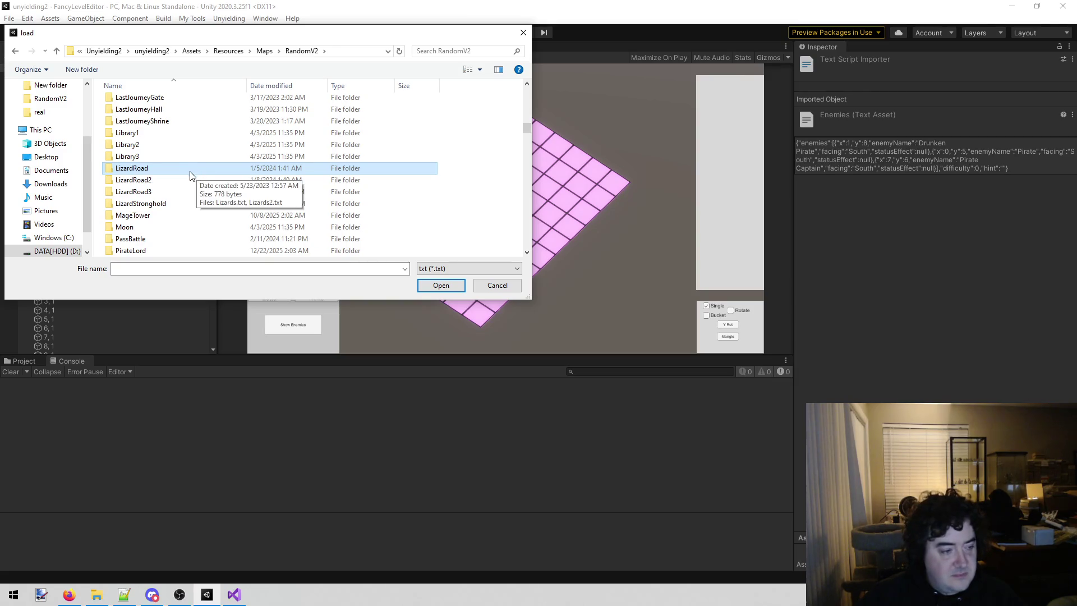
pyautogui.scroll(-12, 187, 172)
pyautogui.scroll(-5, 186, 173)
pyautogui.click(179, 157)
pyautogui.scroll(5, 179, 161)
pyautogui.scroll(4, 174, 168)
pyautogui.click(158, 180)
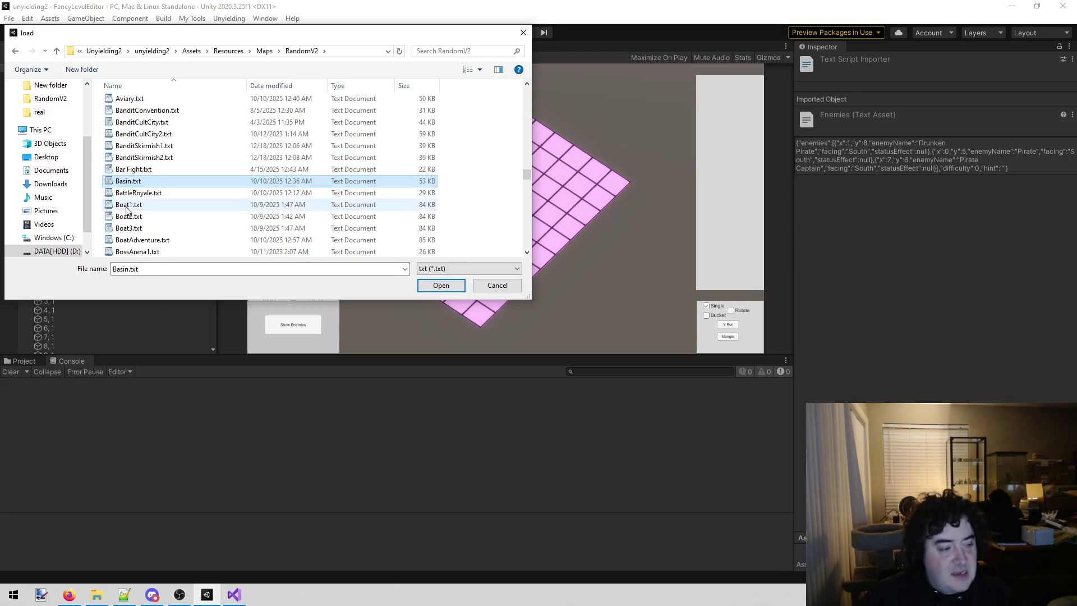
pyautogui.scroll(-9, 177, 178)
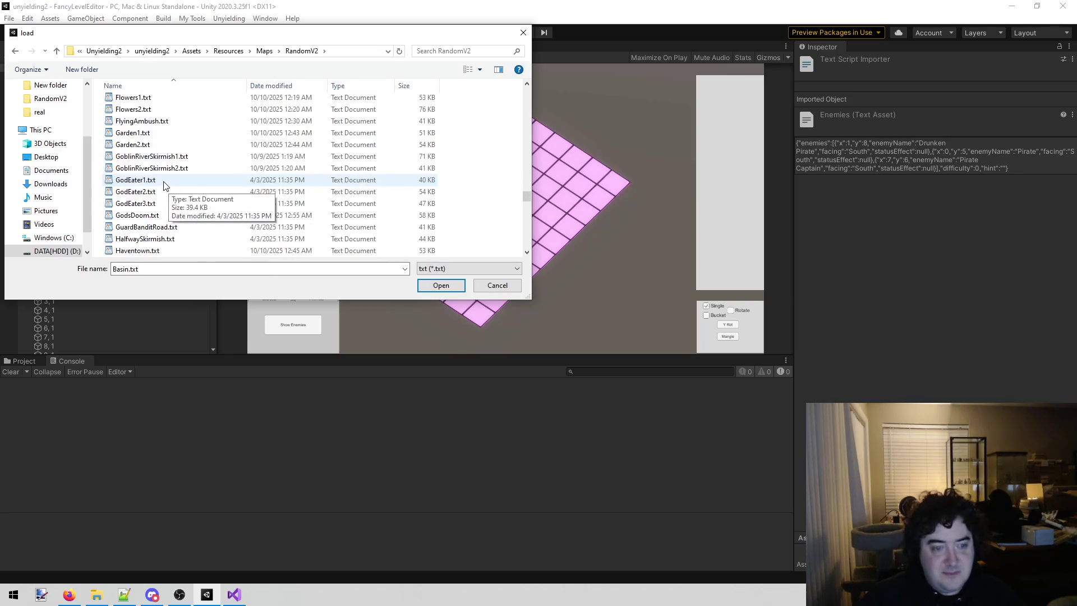
pyautogui.scroll(-9, 126, 196)
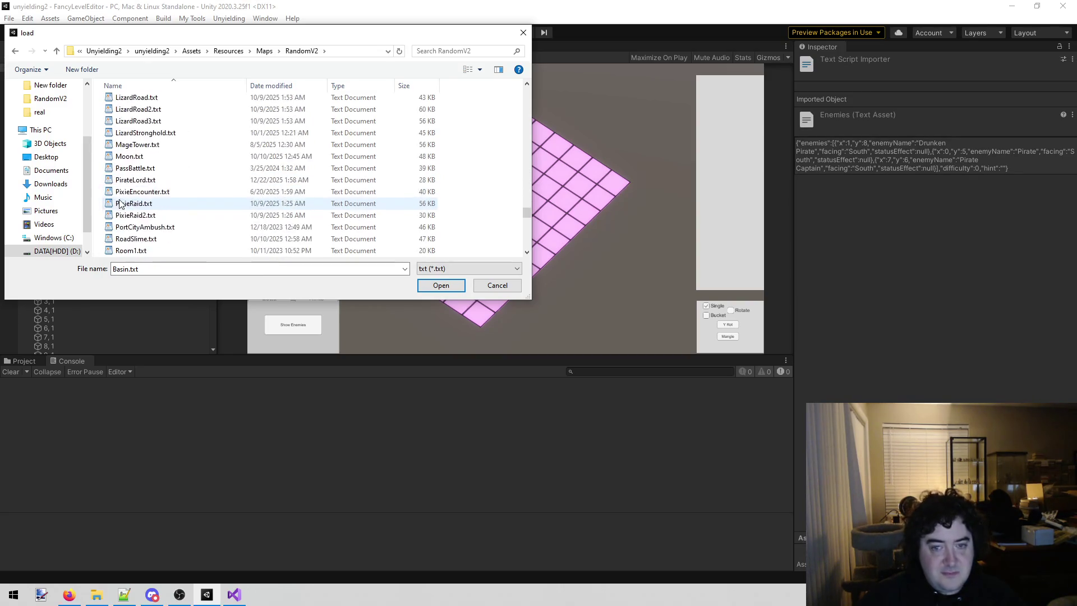
pyautogui.scroll(2, 120, 204)
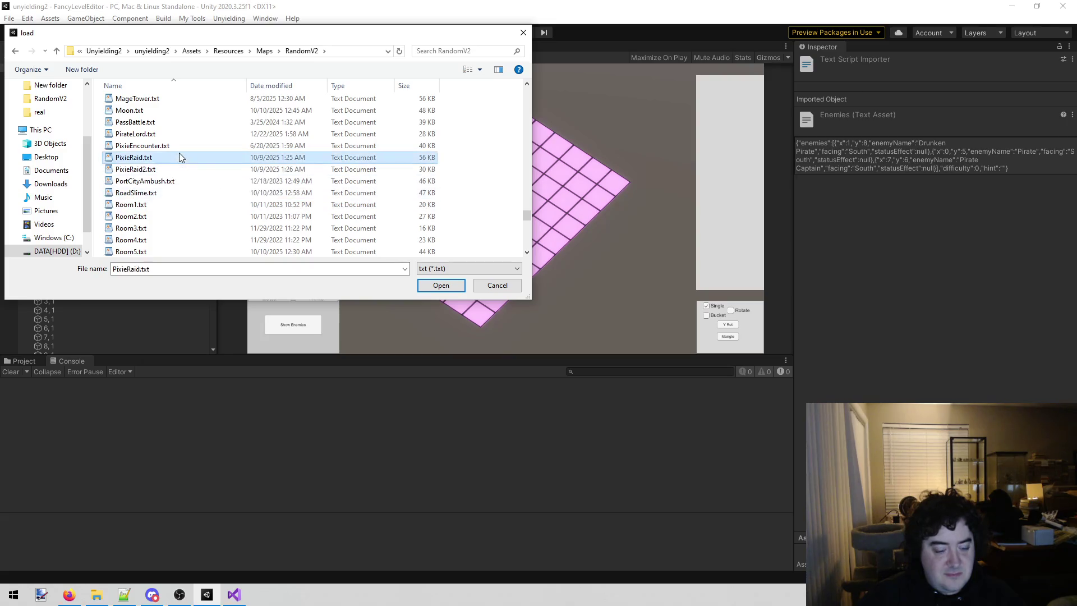
pyautogui.click(171, 167)
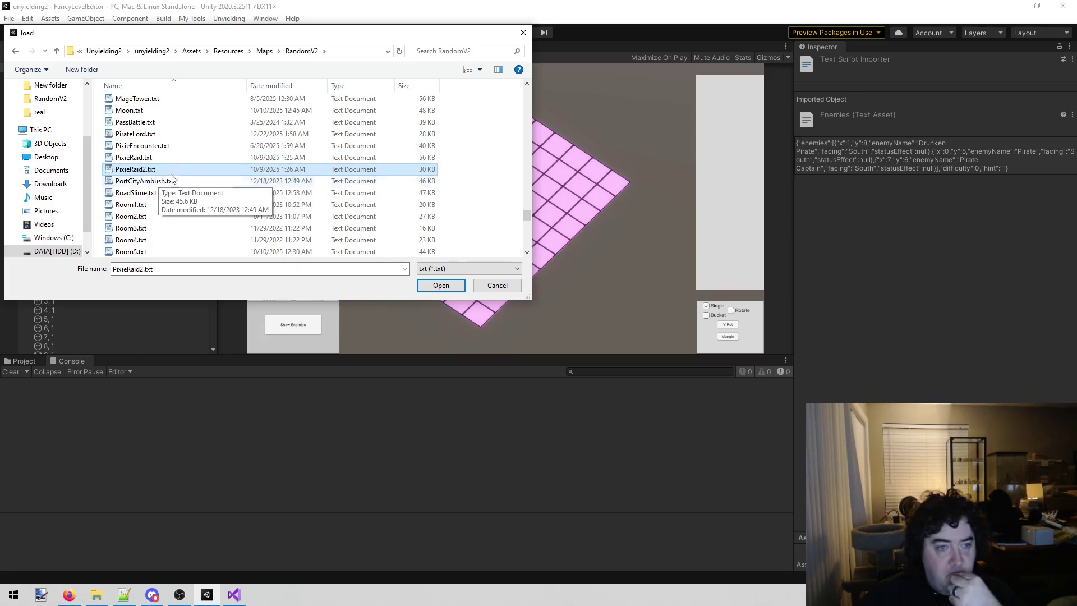
pyautogui.click(161, 136)
pyautogui.doubleClick(161, 135)
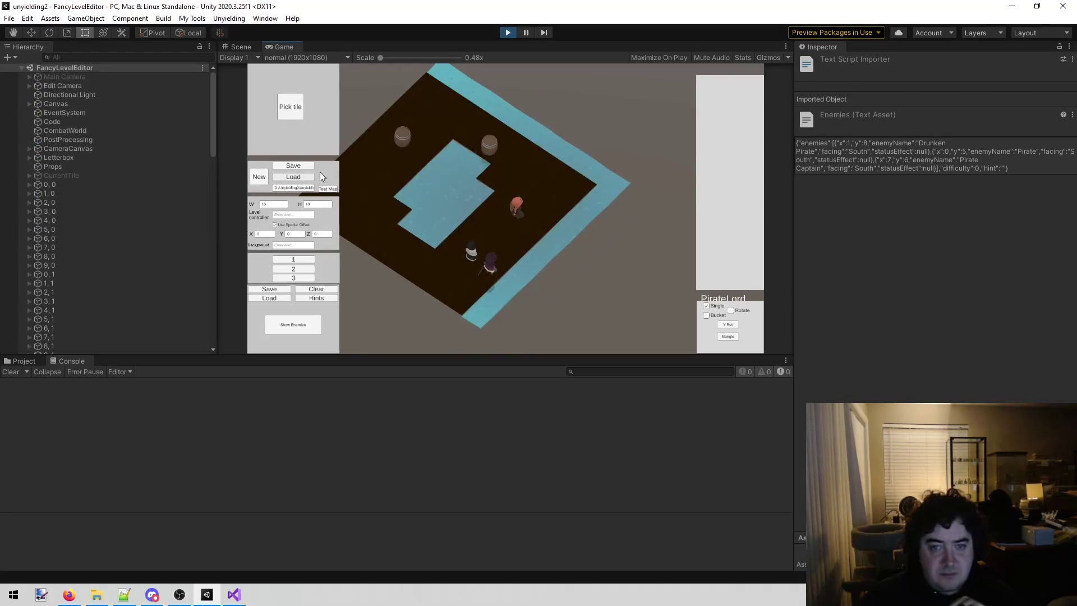
# - Load Enemies.txt from the PirateLord folder into the level editor
pyautogui.click(294, 177)
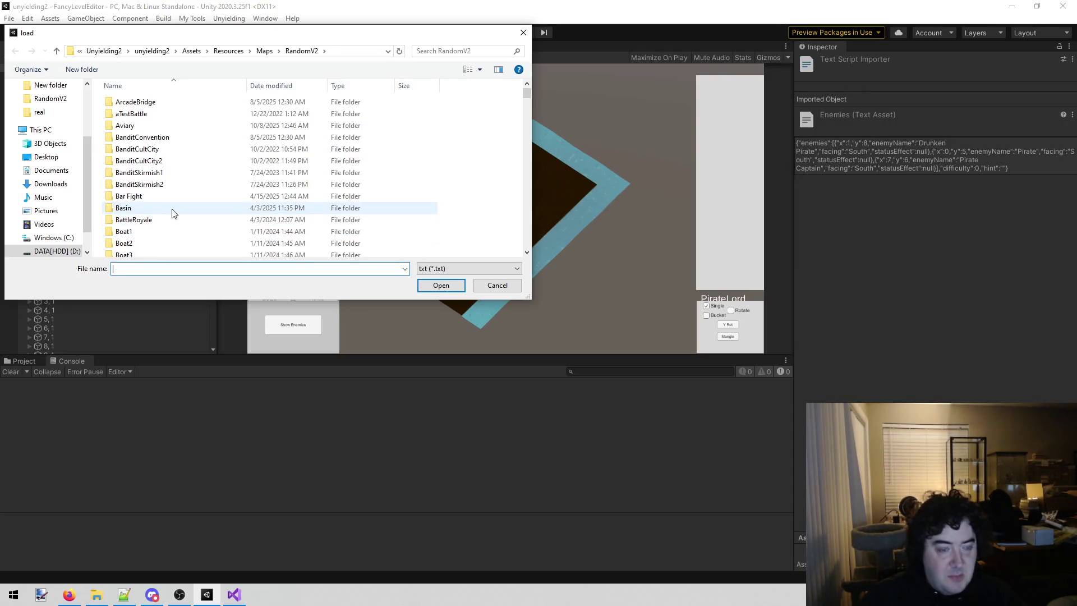
pyautogui.scroll(-4, 173, 213)
pyautogui.click(187, 191)
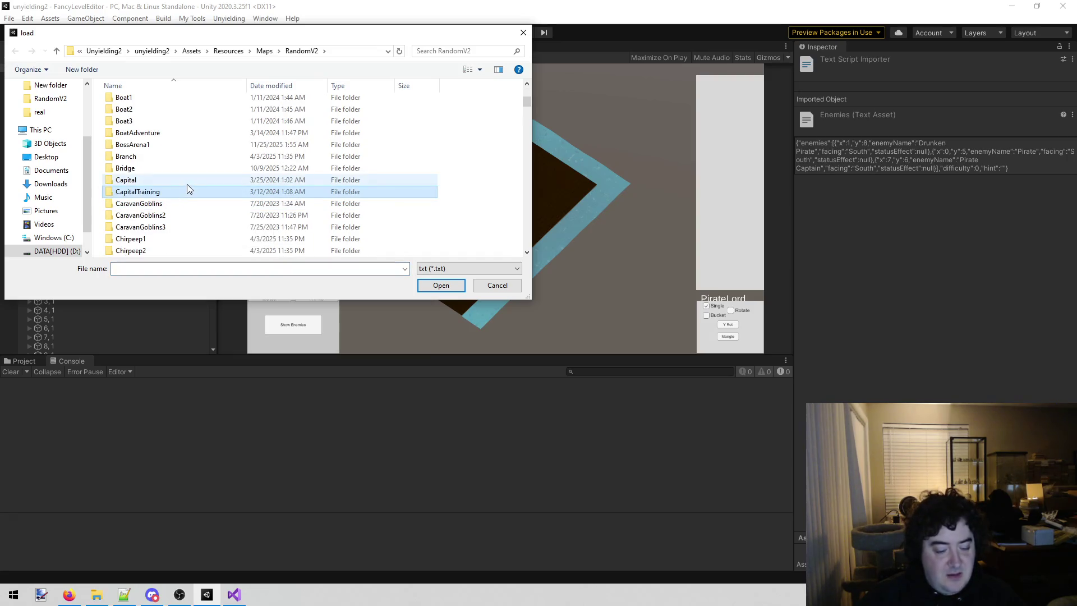
pyautogui.press('p')
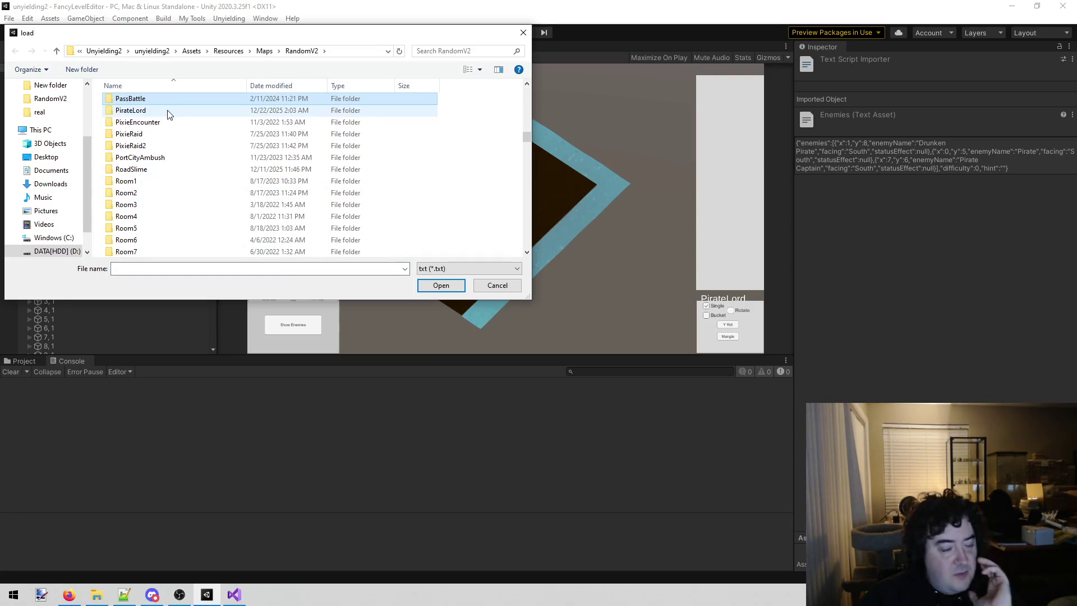
pyautogui.doubleClick(170, 111)
pyautogui.doubleClick(169, 103)
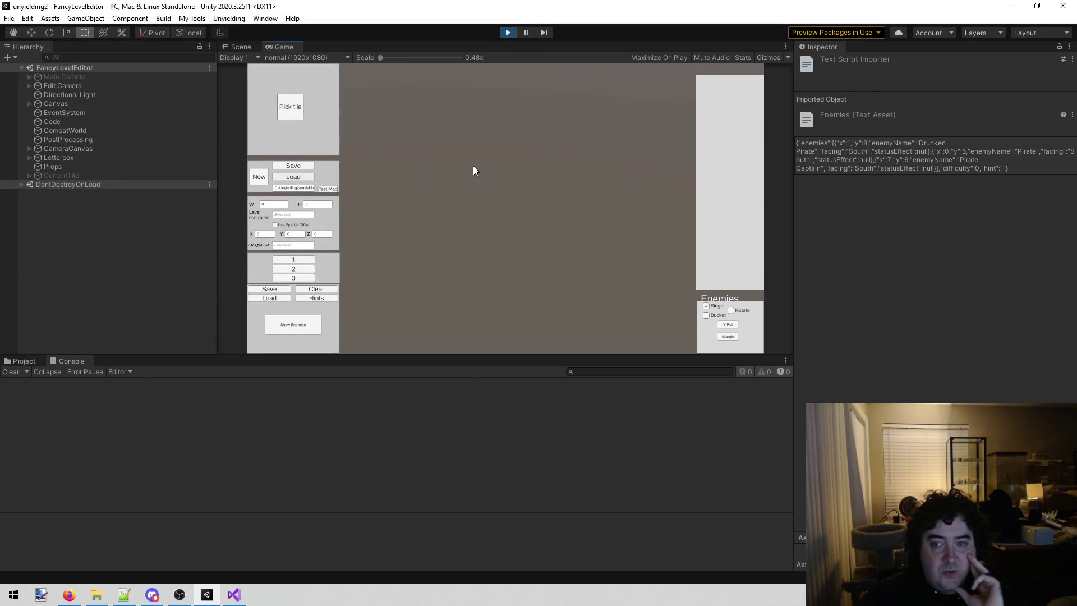
# - Check the Project and Console tabs, then restart the level editor in Play mode
pyautogui.click(21, 361)
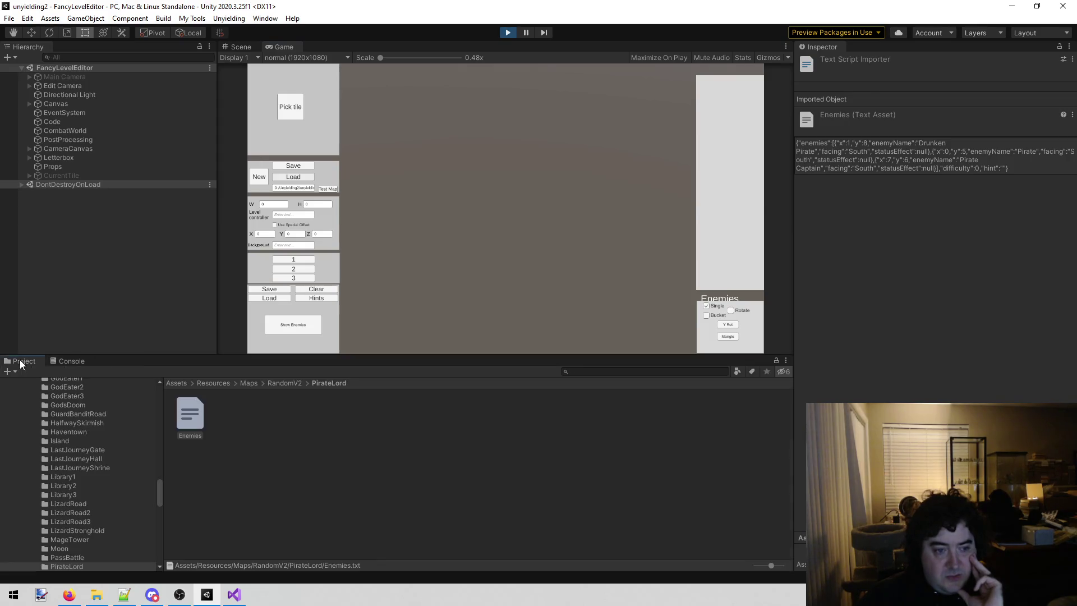
pyautogui.click(71, 365)
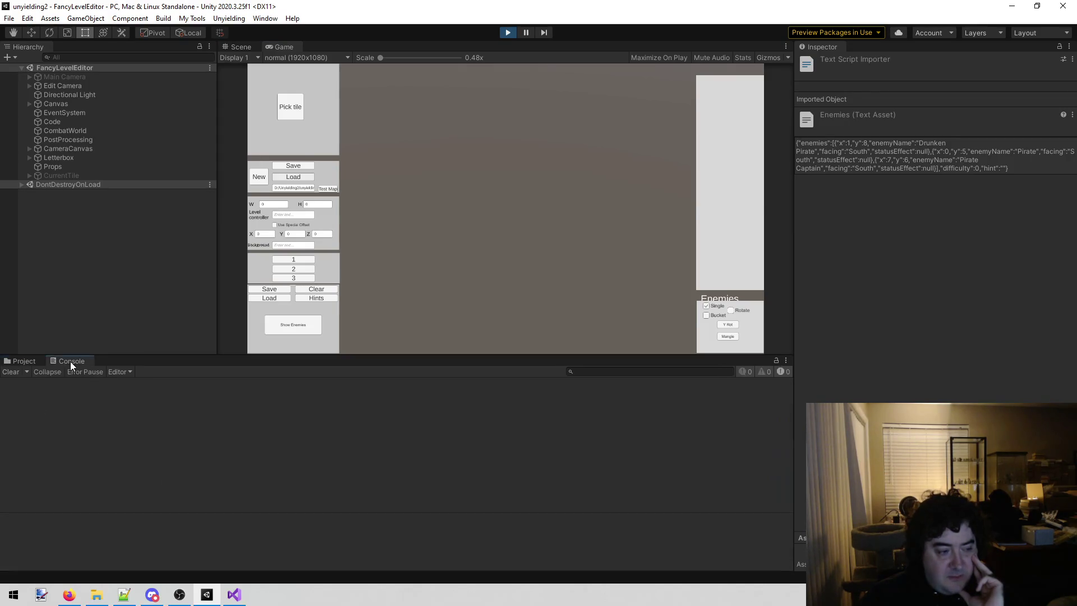
pyautogui.click(507, 34)
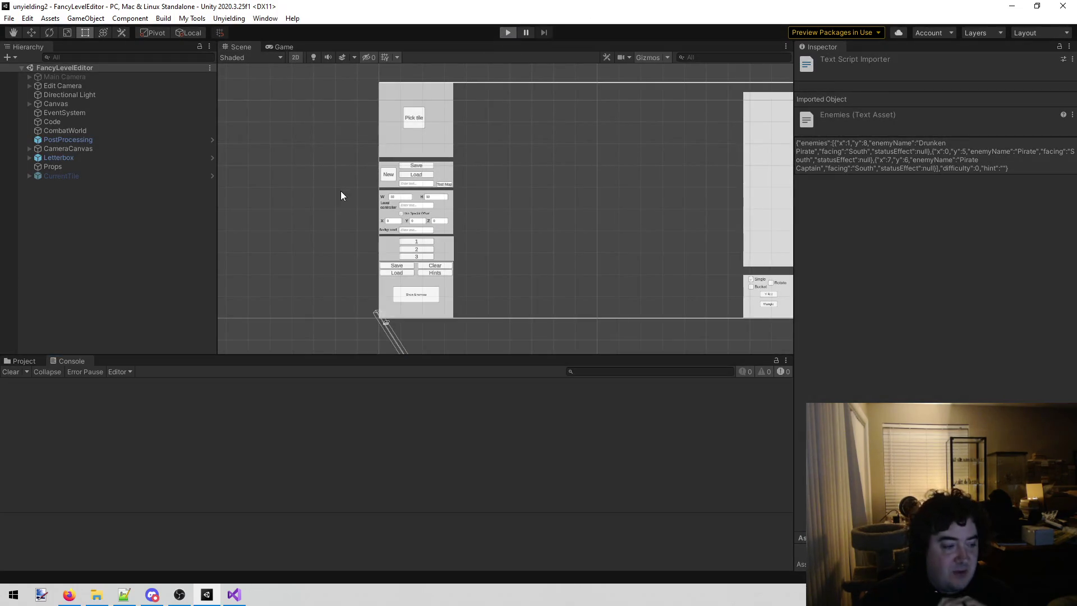
pyautogui.hotkey('ctrl', 'p')
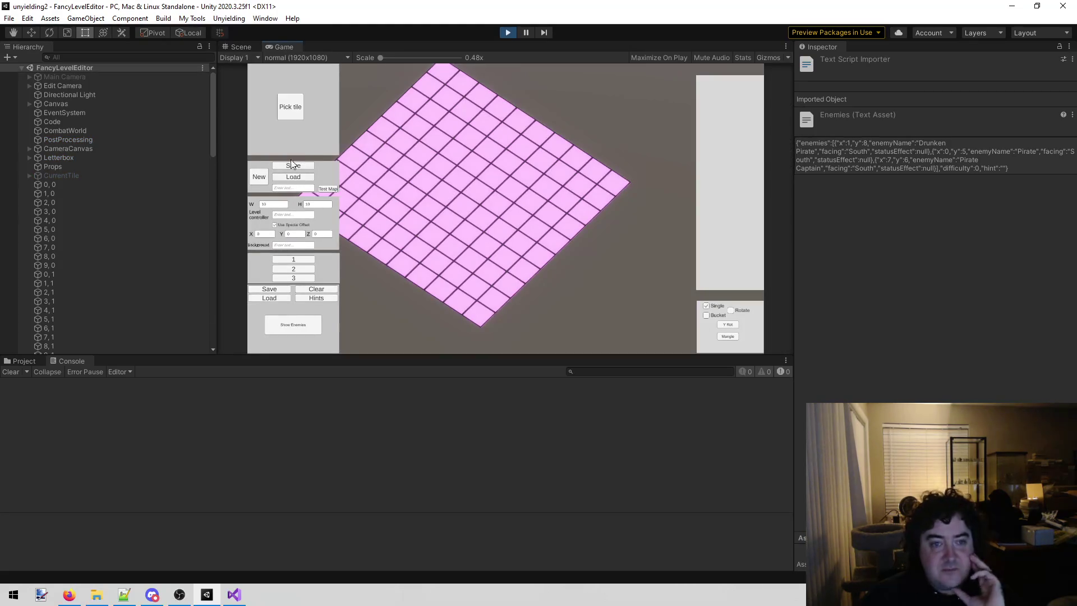
pyautogui.click(290, 178)
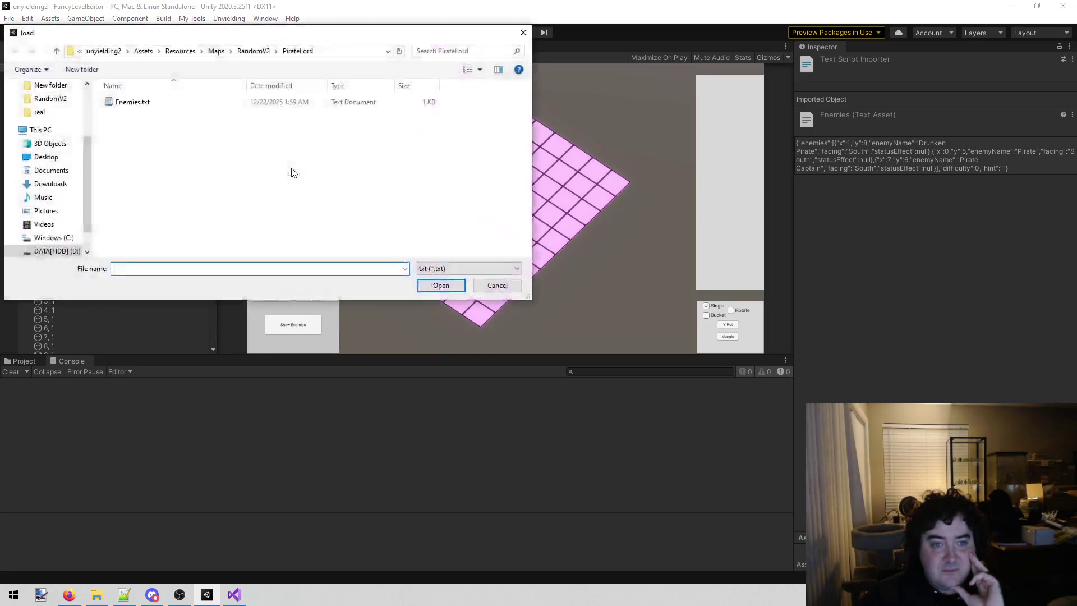
# - Browse to RandomV2 and load the PirateLord.txt map
pyautogui.click(255, 51)
pyautogui.scroll(-10, 225, 180)
pyautogui.click(201, 169)
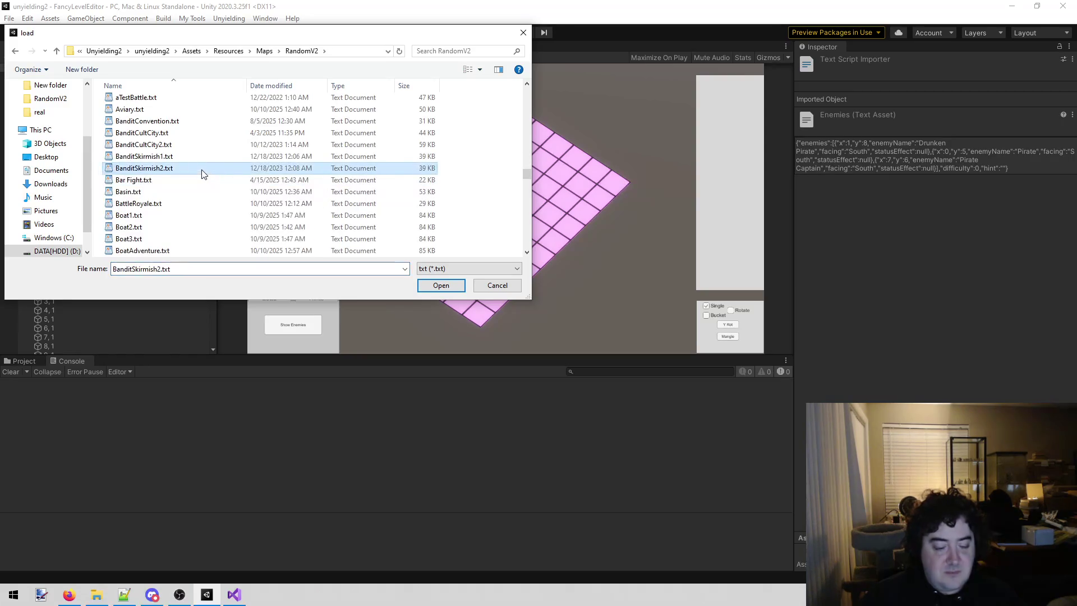
pyautogui.press('p')
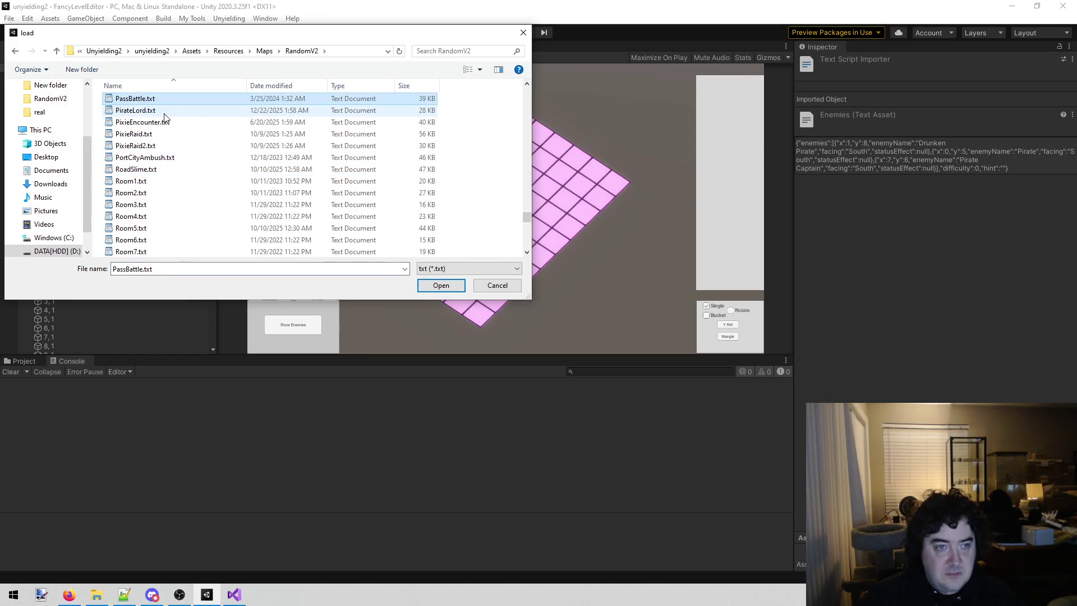
pyautogui.click(171, 106)
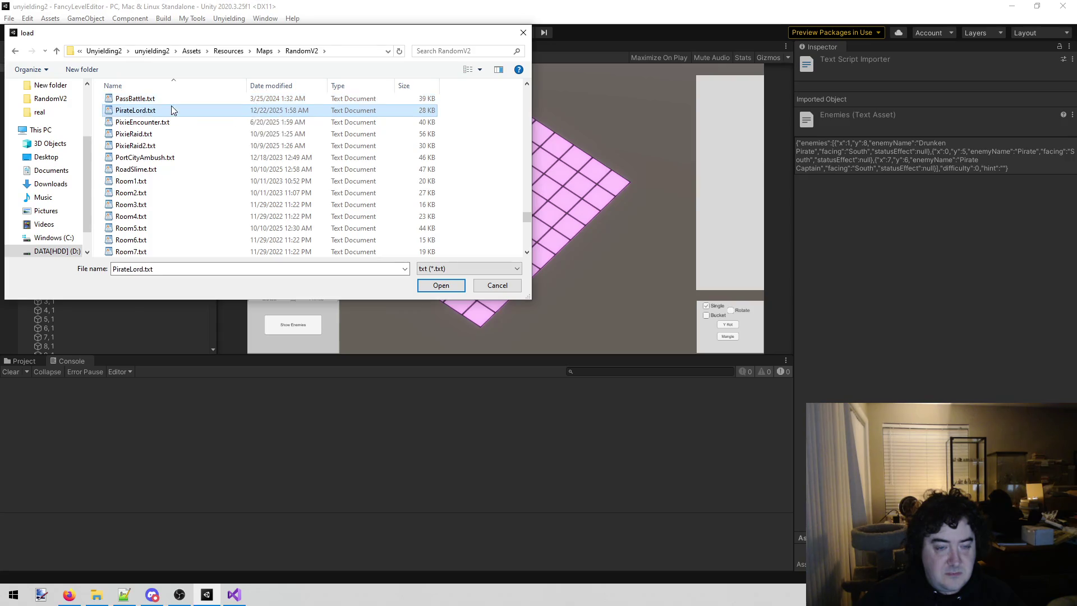
pyautogui.doubleClick(170, 105)
# - Reload PirateLord.txt and pan the camera across the map
pyautogui.click(295, 177)
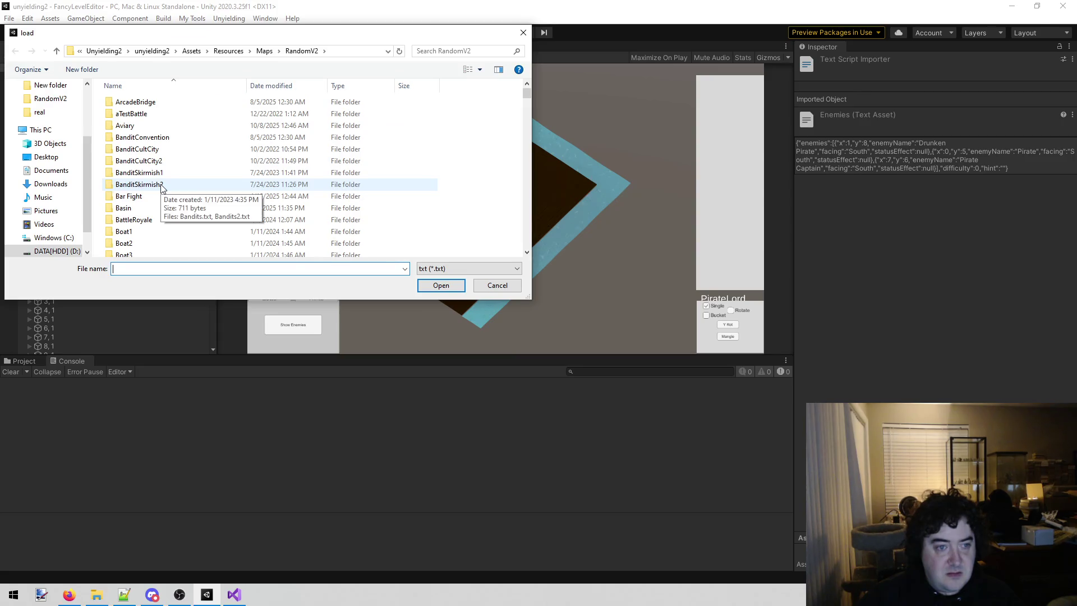
pyautogui.scroll(-15, 162, 187)
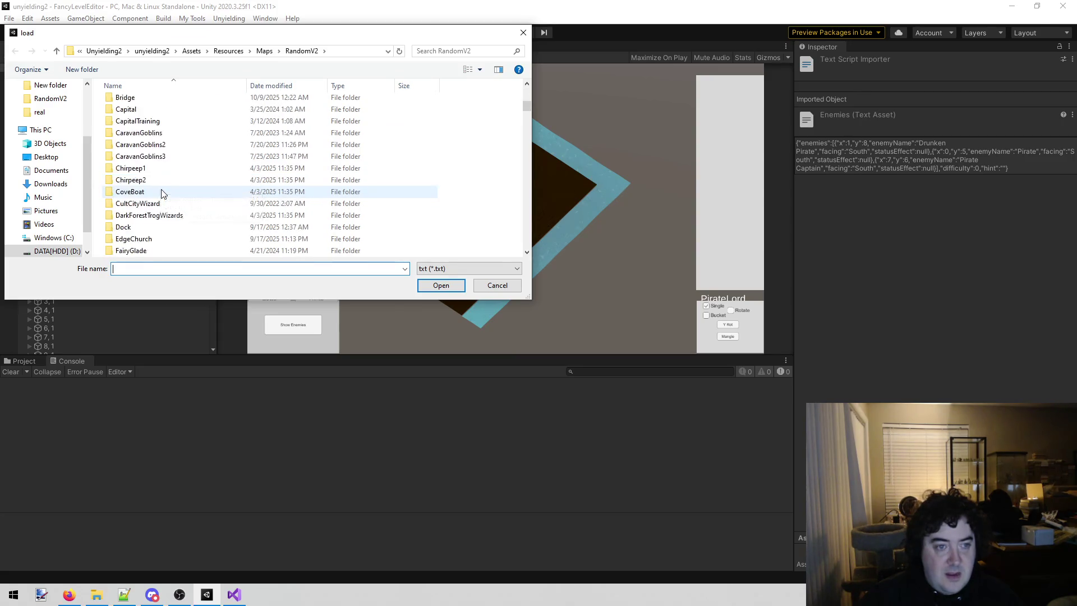
pyautogui.click(156, 191)
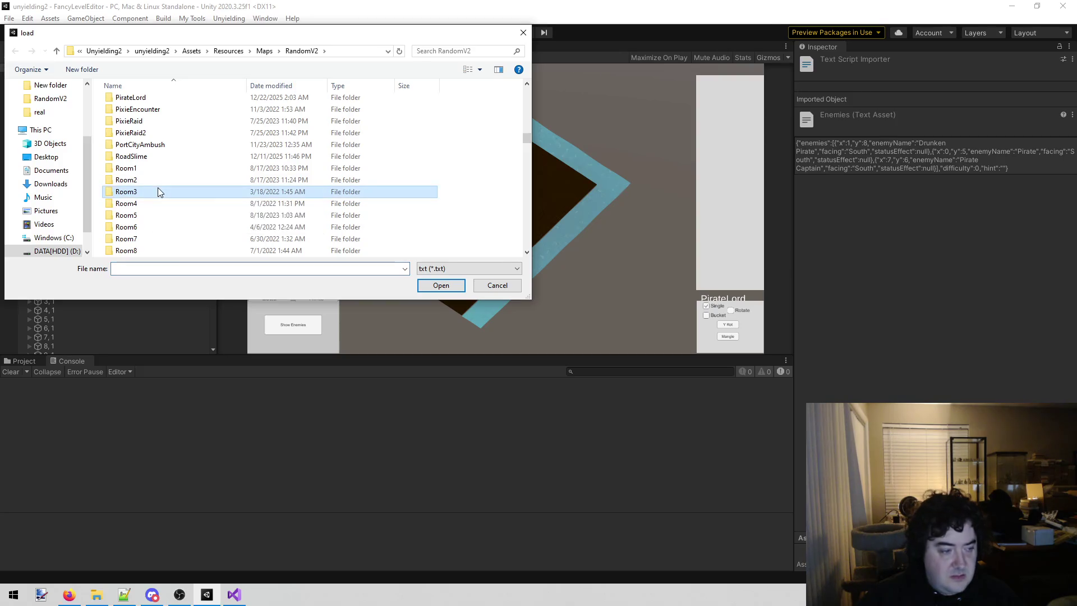
pyautogui.press('p')
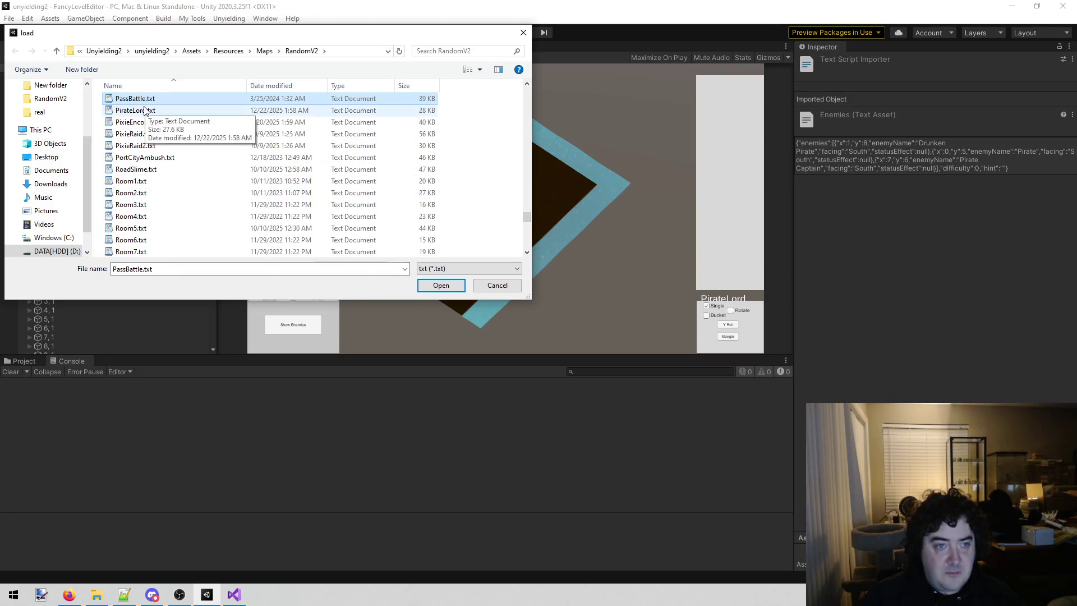
pyautogui.doubleClick(143, 107)
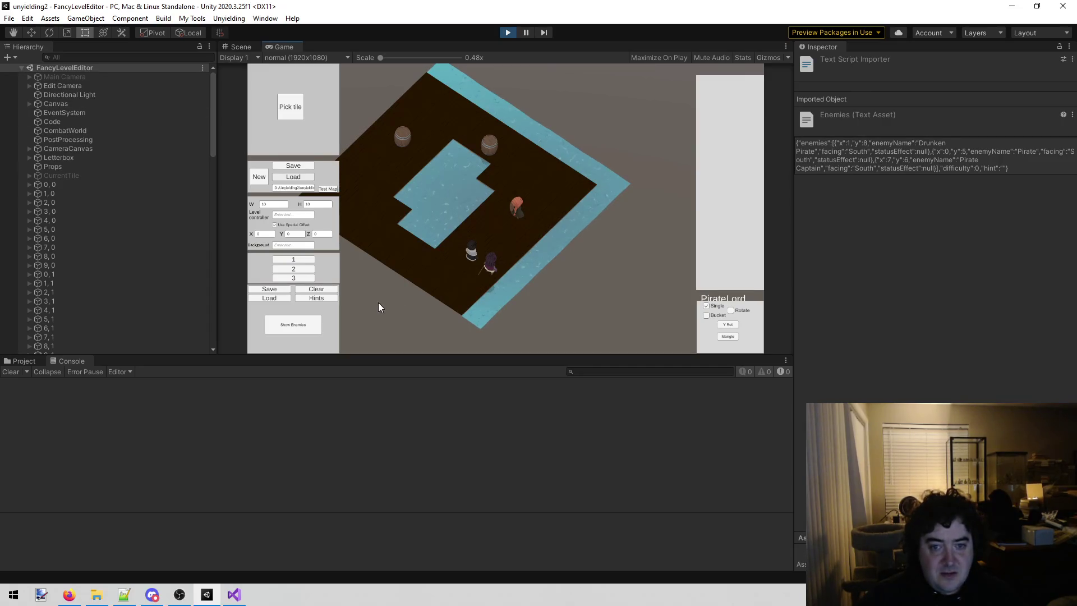
pyautogui.press('a')
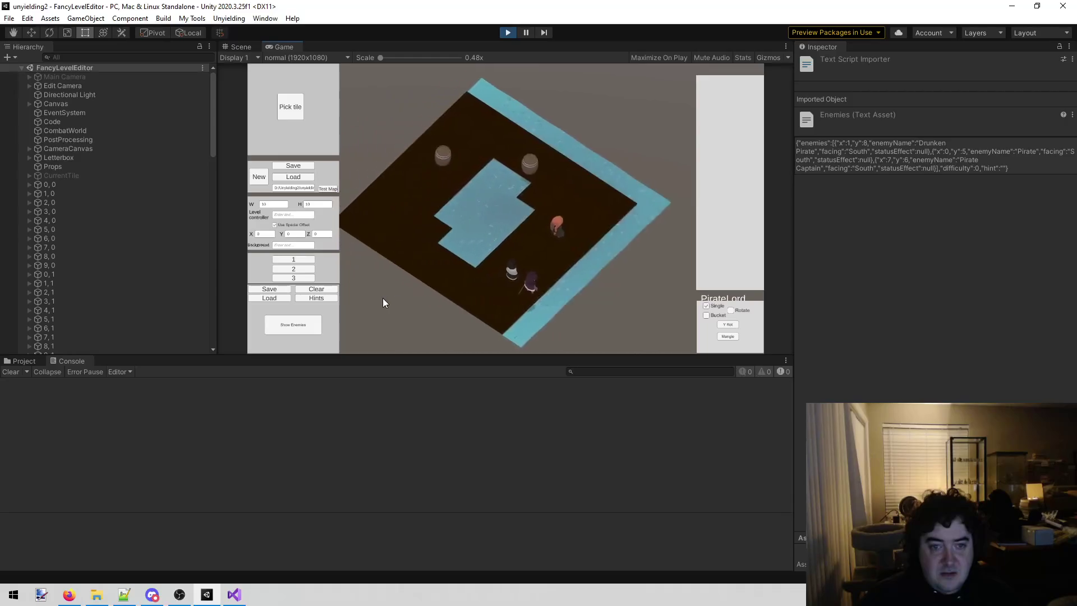
pyautogui.press('s')
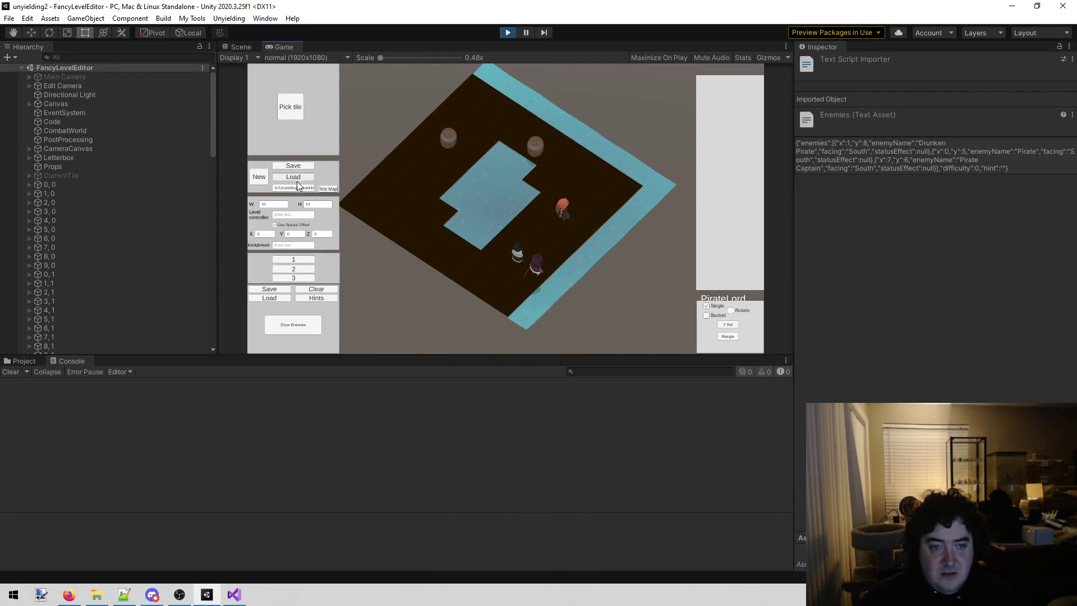
pyautogui.click(275, 296)
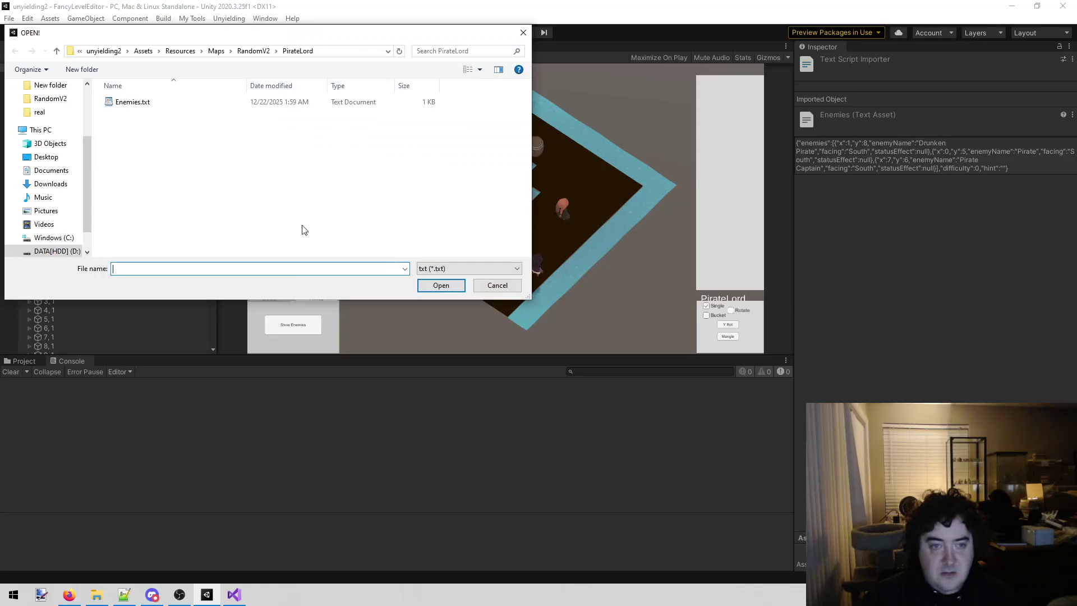
# - Load Enemies.txt to place the pirates on the PirateLord map, then zoom to inspect them
pyautogui.doubleClick(154, 103)
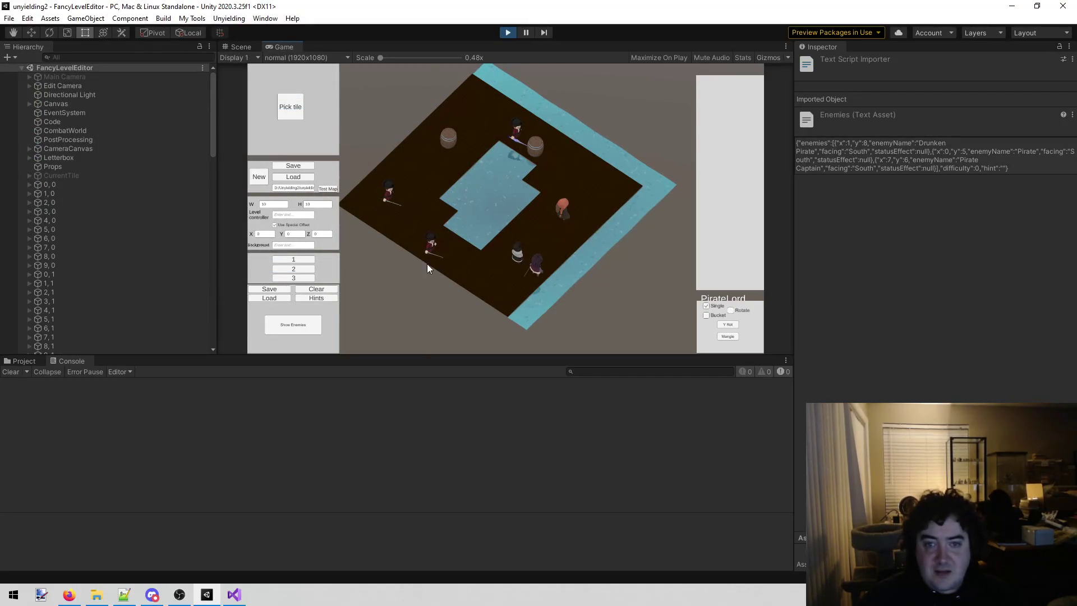
pyautogui.scroll(5, 436, 244)
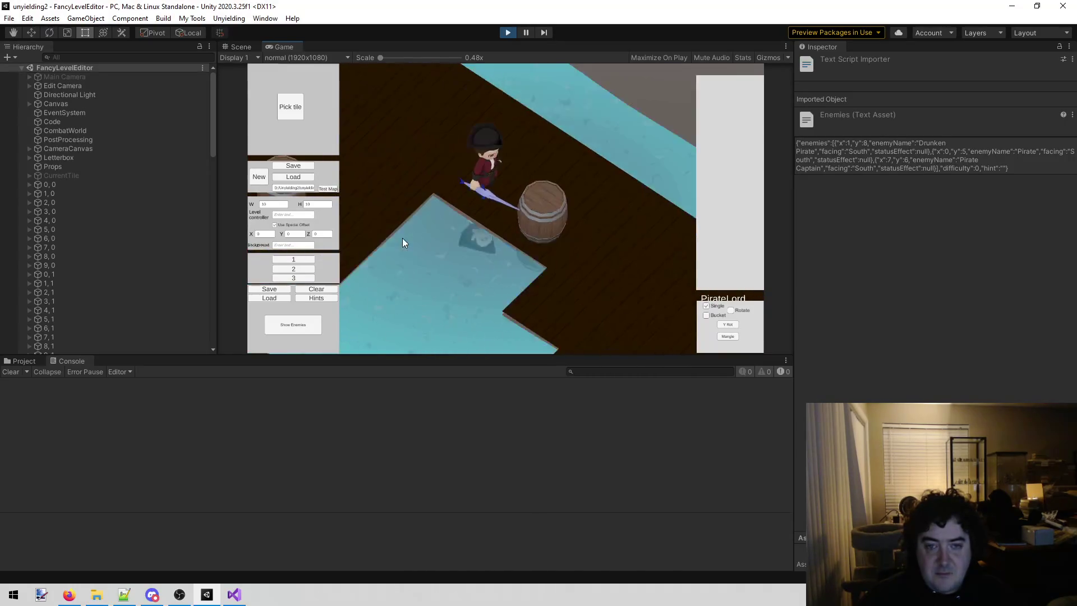
pyautogui.scroll(-1, 402, 240)
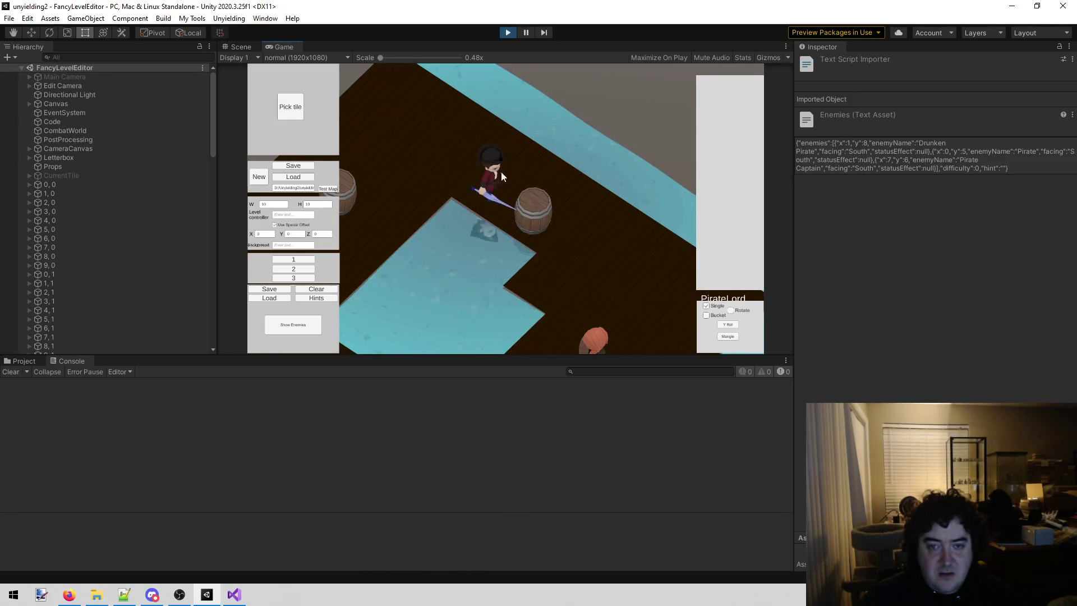
pyautogui.scroll(-3, 493, 174)
pyautogui.scroll(5, 490, 173)
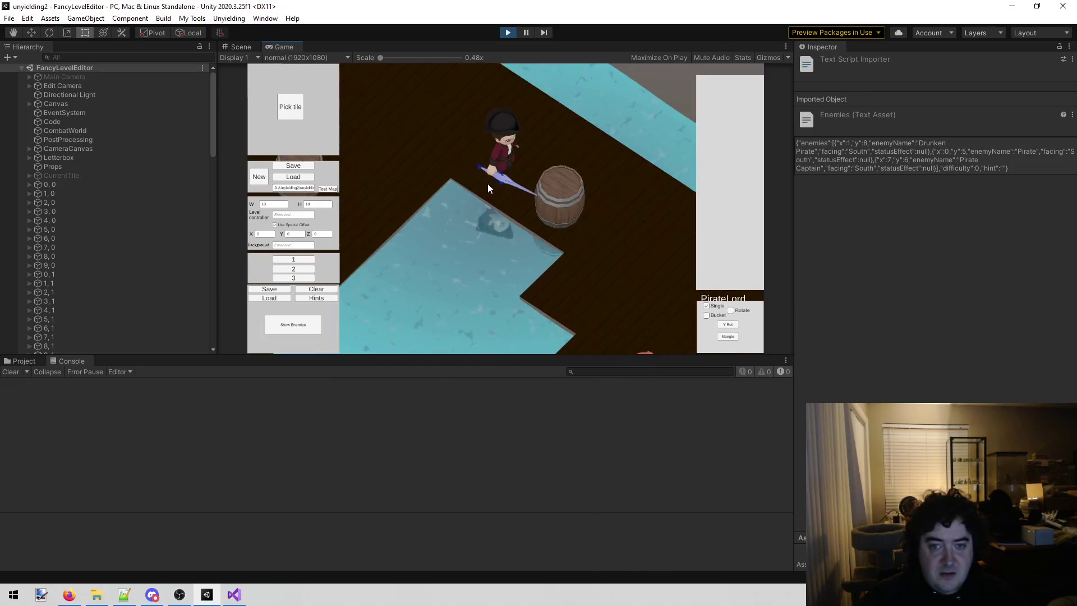
# - Stop Play and inspect the Pirate Captain asset in Enemies > EnemyCollection (HP 50, 12 cards)
pyautogui.click(508, 33)
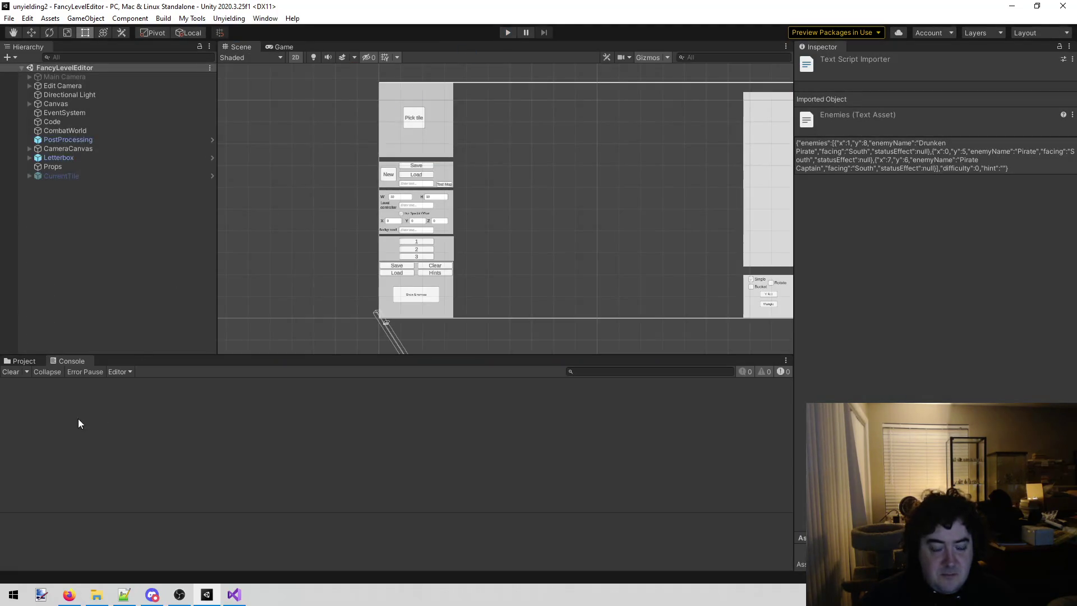
pyautogui.click(19, 361)
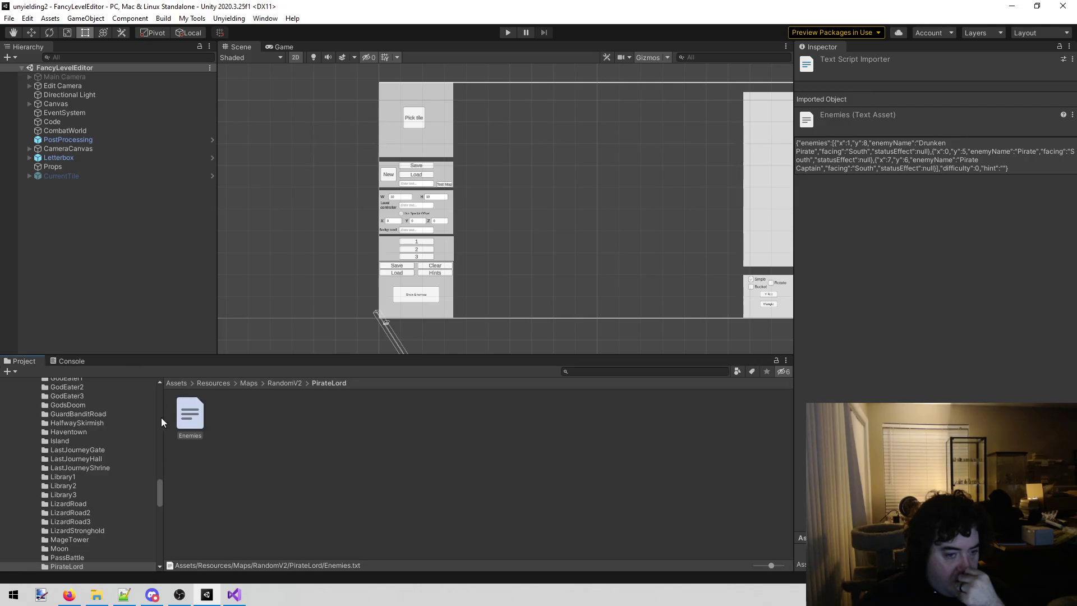
pyautogui.scroll(10, 79, 459)
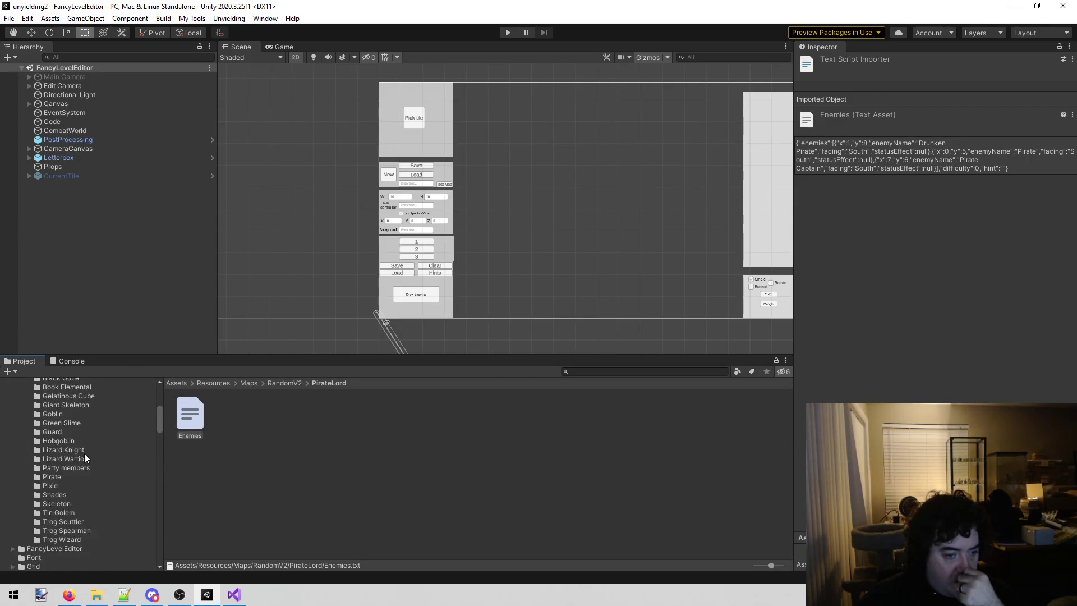
pyautogui.click(56, 453)
pyautogui.click(235, 418)
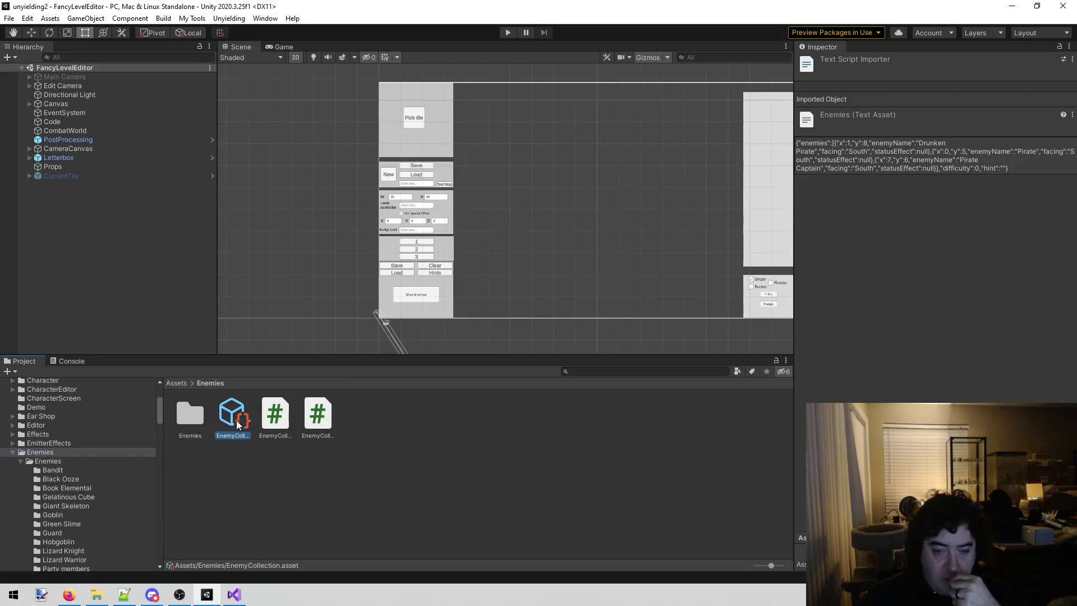
pyautogui.scroll(-10, 898, 258)
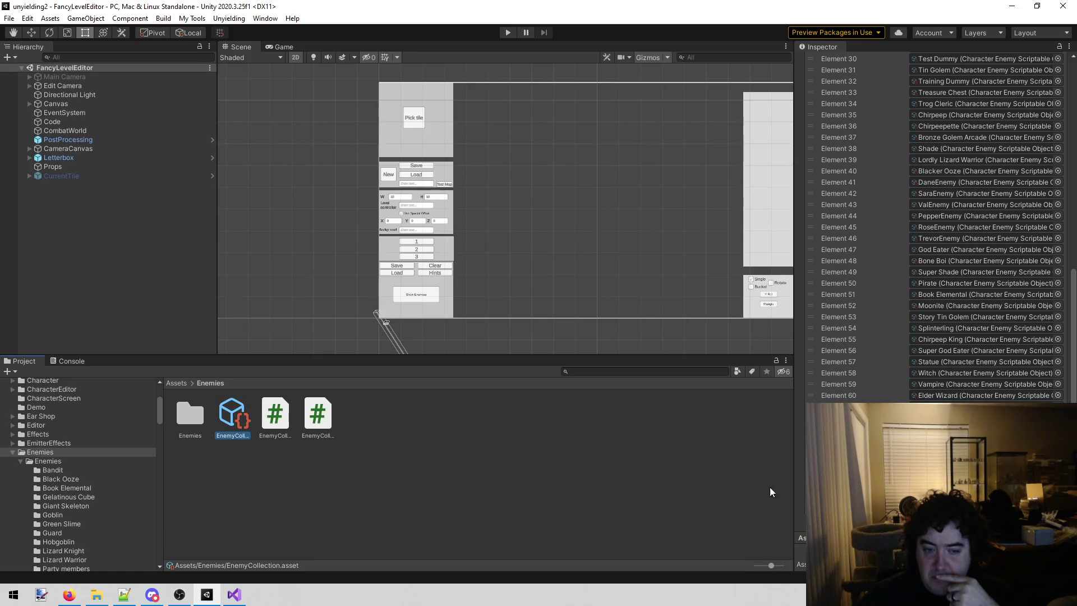
pyautogui.click(982, 283)
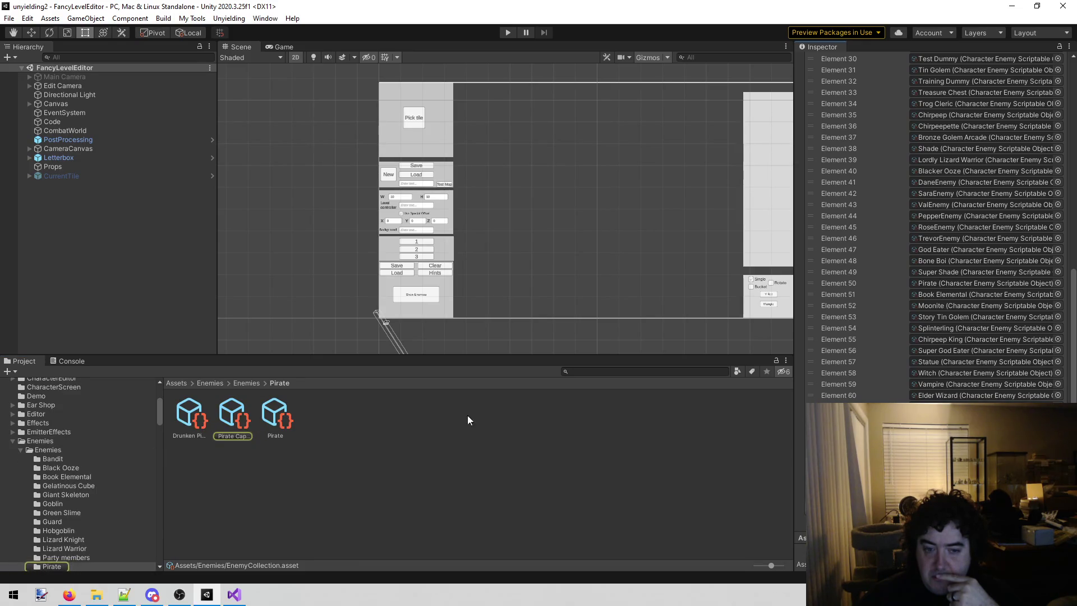
pyautogui.click(219, 419)
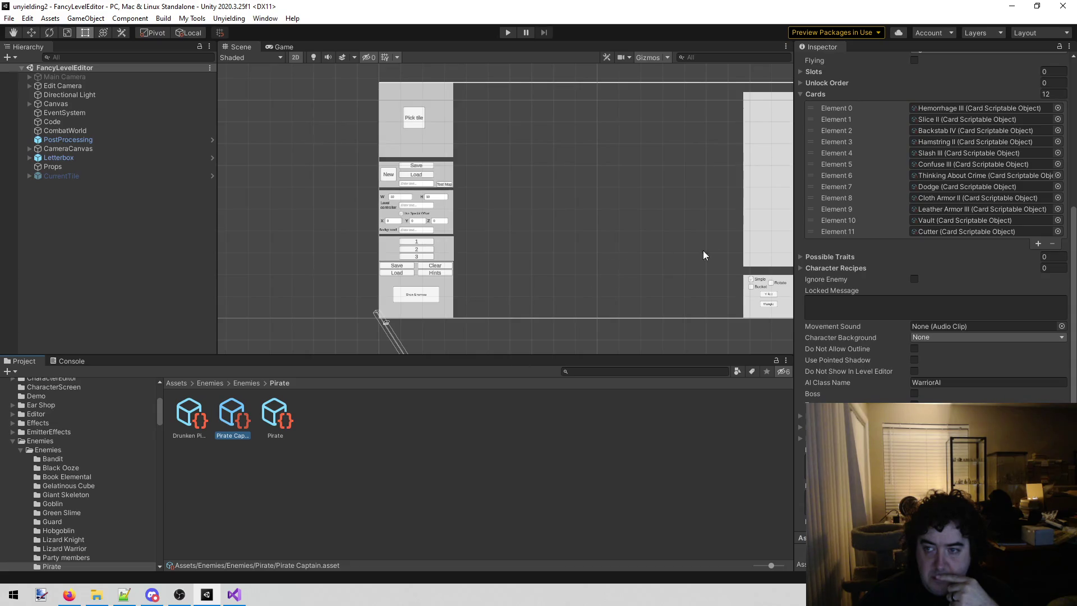
pyautogui.scroll(5, 927, 271)
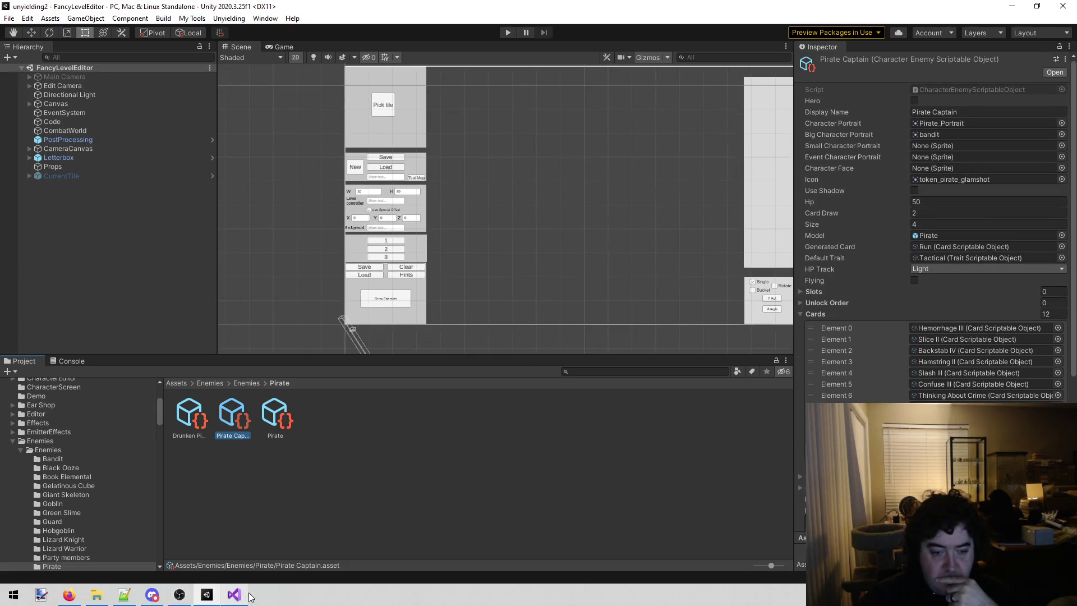
pyautogui.click(234, 594)
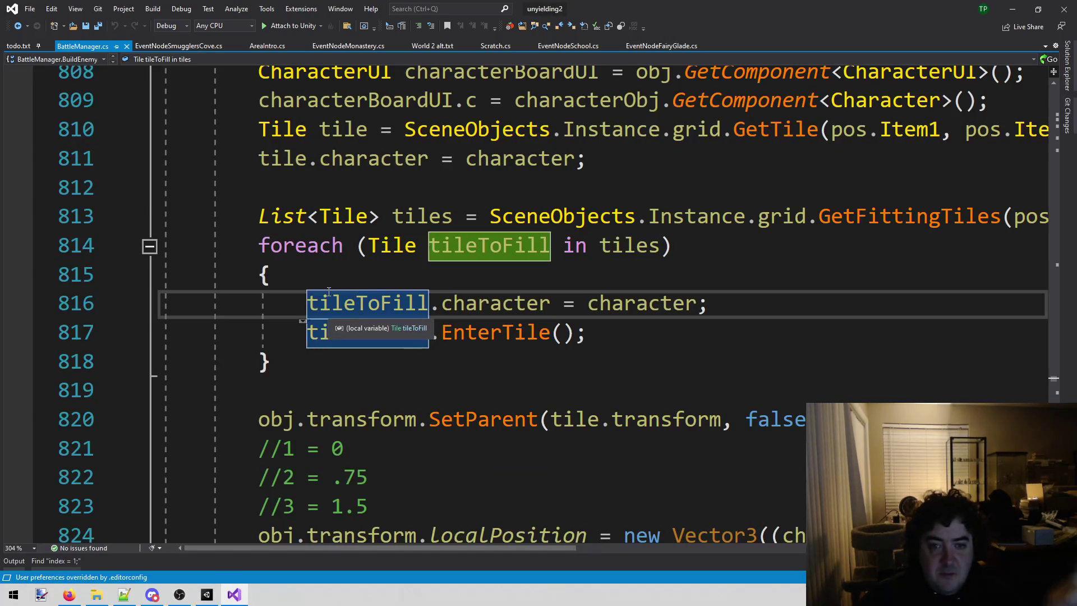
# - Set a breakpoint on the line 814 tileToFill loop, start debugging with F5, and return to Unity
pyautogui.scroll(4, 269, 316)
pyautogui.scroll(-3, 269, 316)
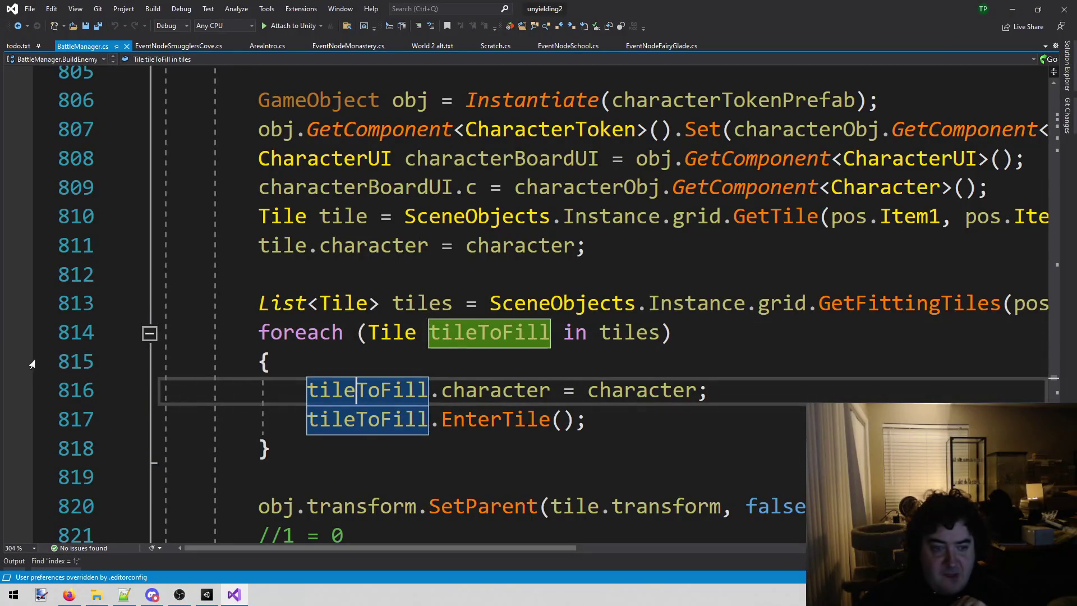
pyautogui.click(24, 343)
pyautogui.press('F5')
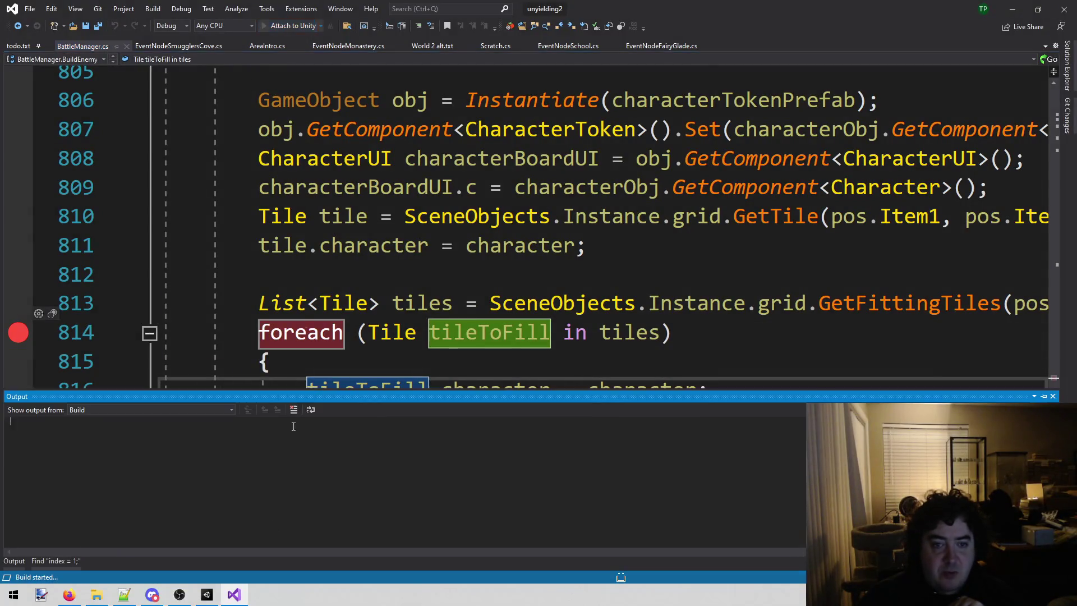
pyautogui.click(206, 594)
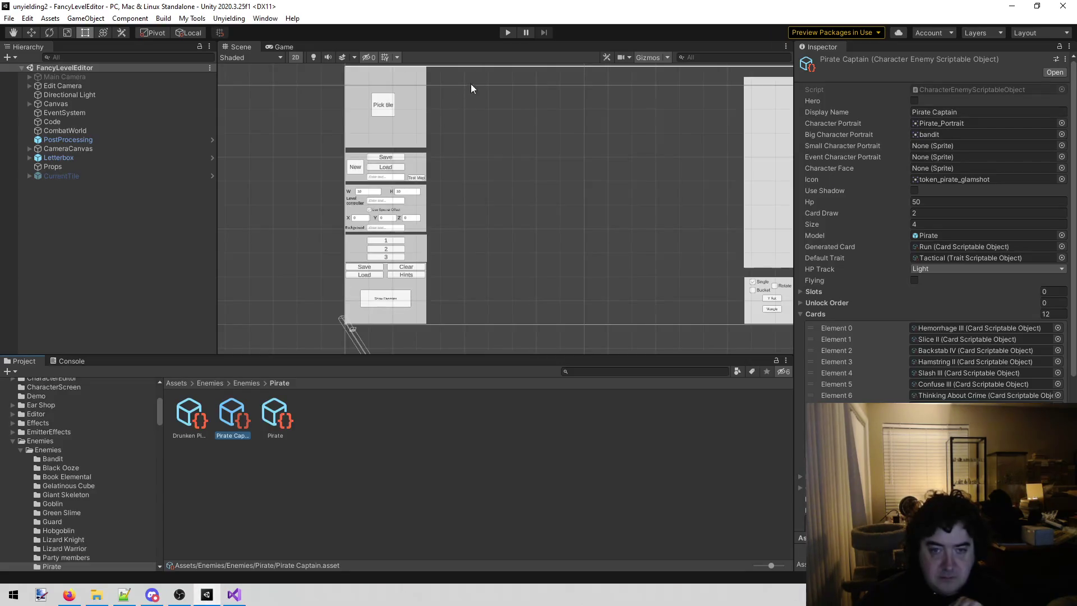
# - Run Unyielding > Fancy Level Editor, then bring Visual Studio's BattleManager.cs forward
pyautogui.click(228, 18)
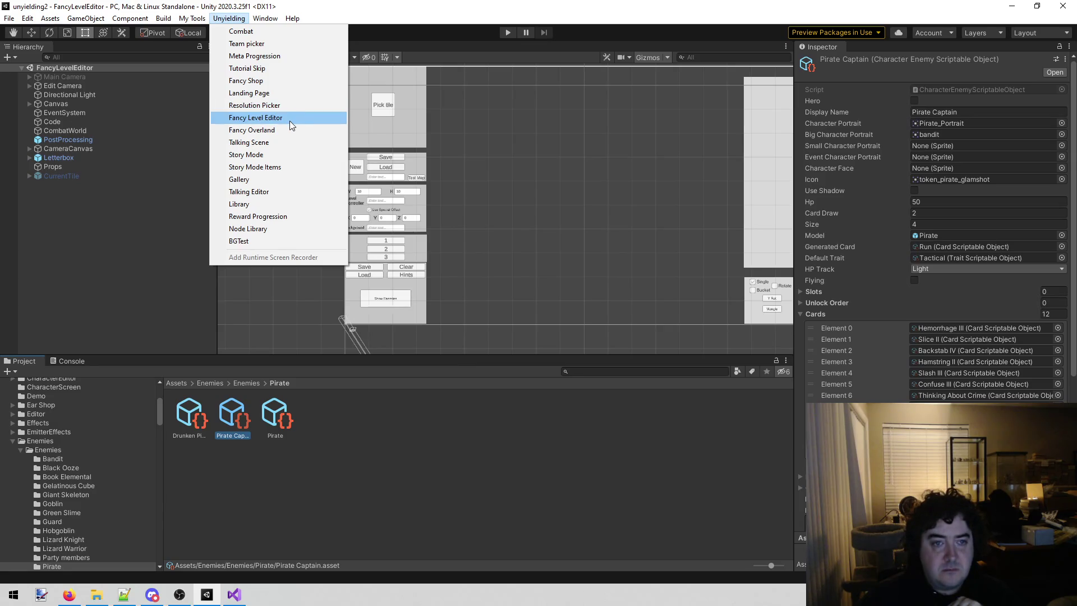
pyautogui.click(504, 35)
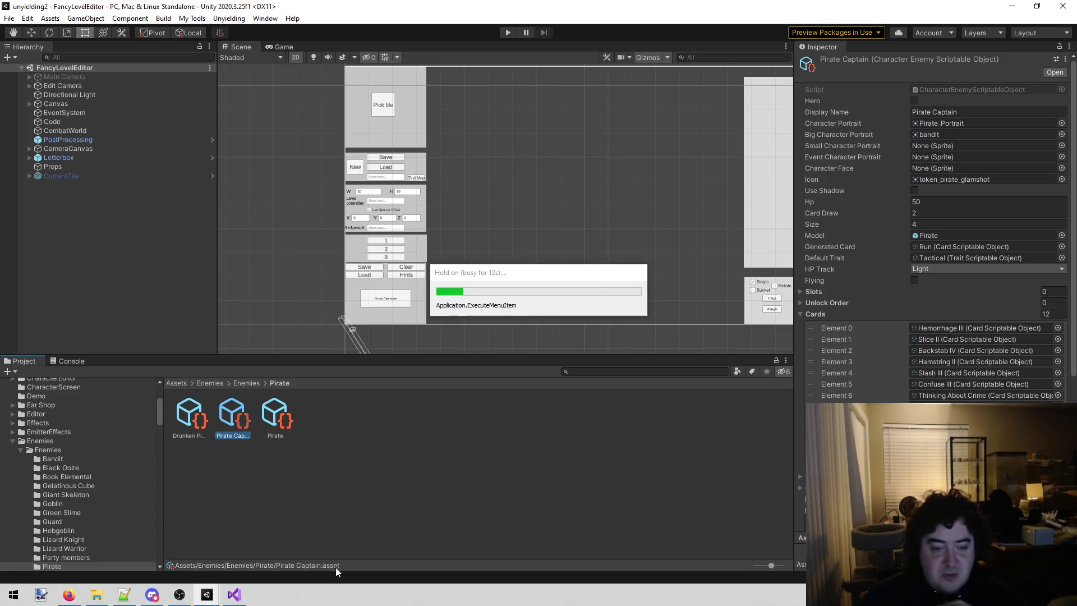
pyautogui.click(234, 595)
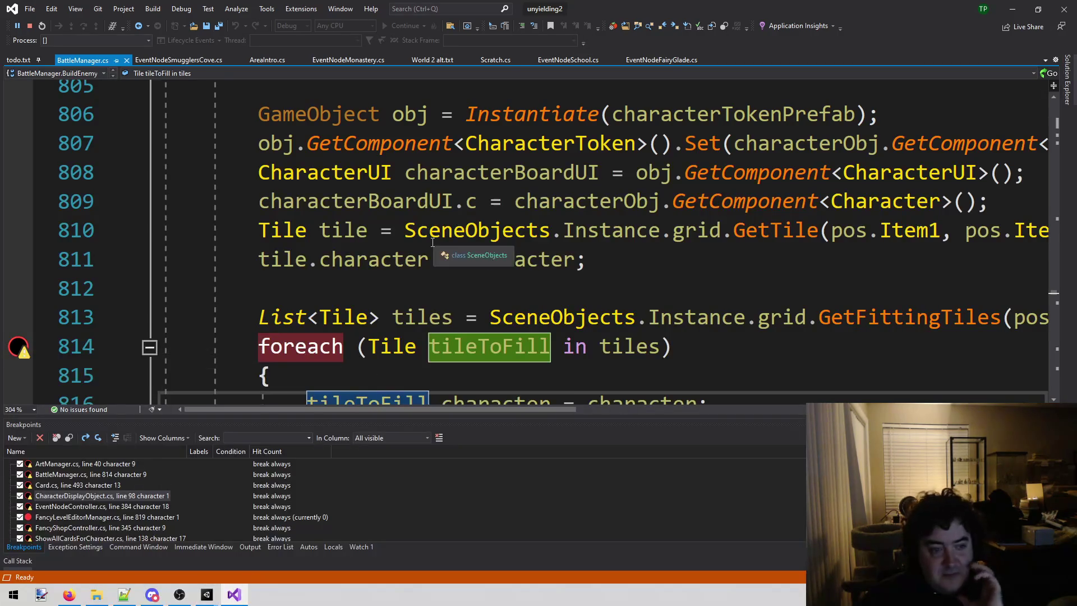
# - Return from Visual Studio to the Unity editor with Alt+Tab
pyautogui.moveTo(209, 599)
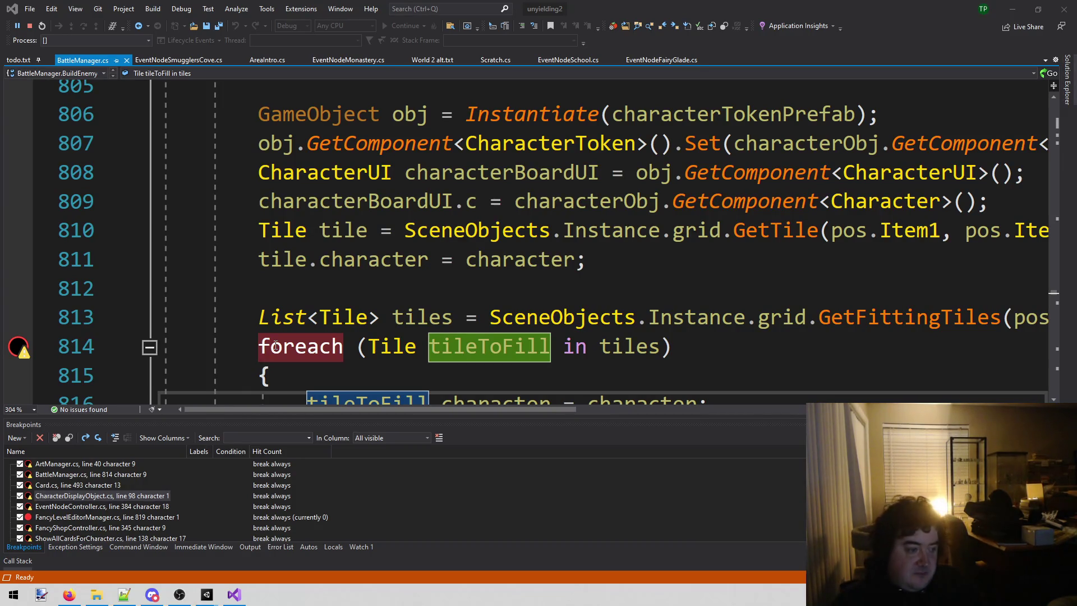
pyautogui.hotkey('alt', 'Tab')
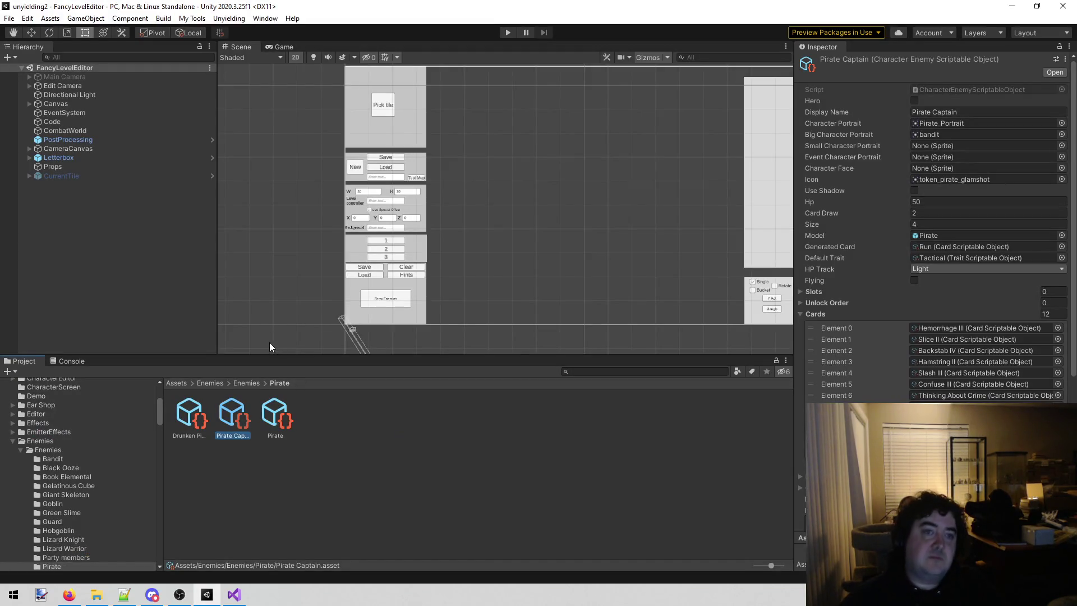
# - Open the FancyOverland scene from the Unyielding menu and start play mode
pyautogui.click(230, 20)
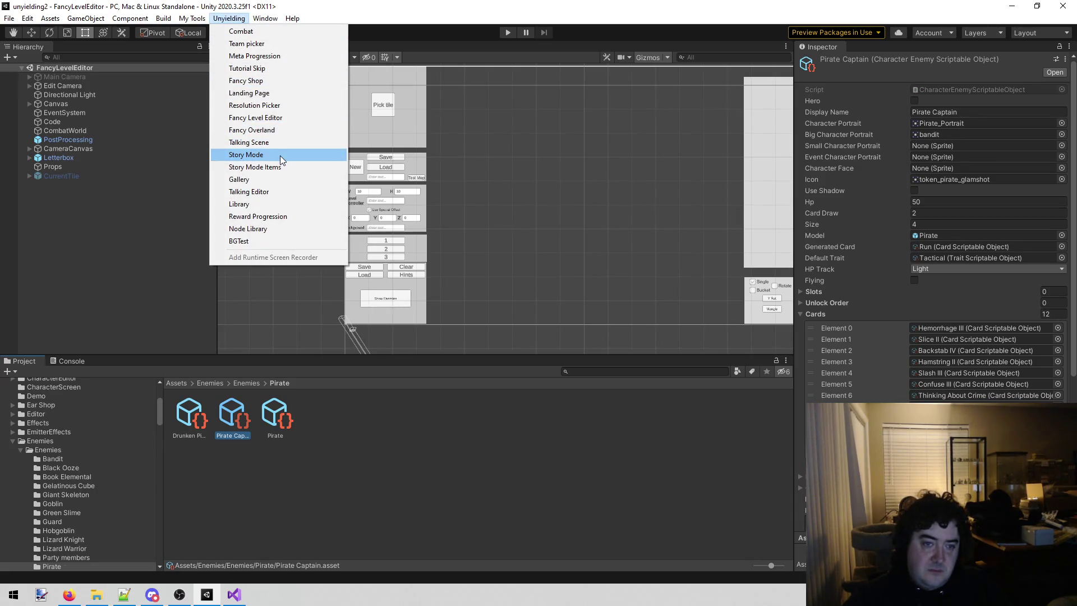
pyautogui.click(284, 129)
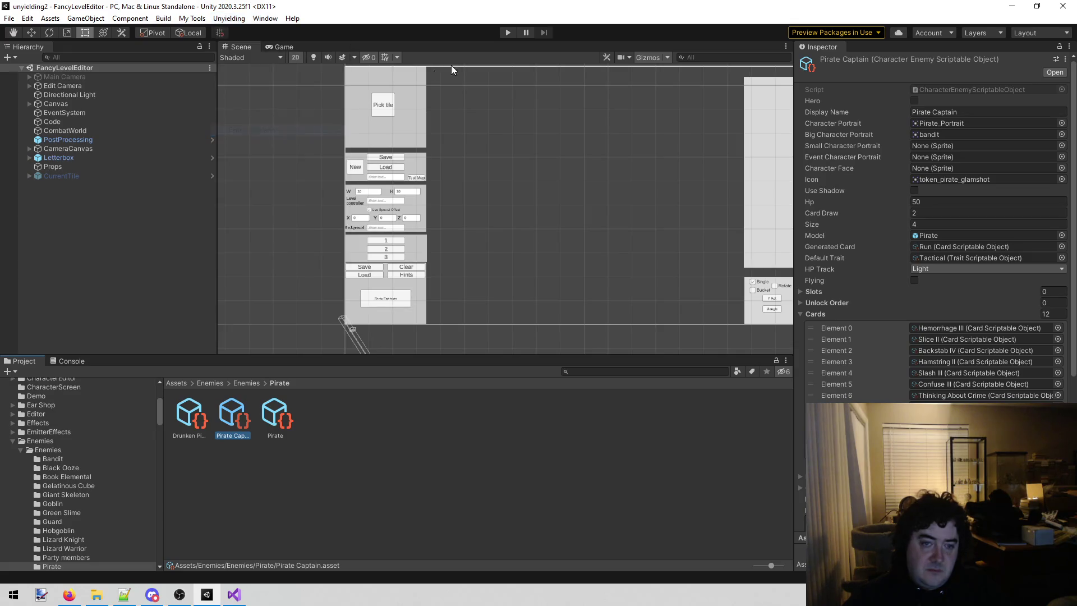
pyautogui.click(506, 32)
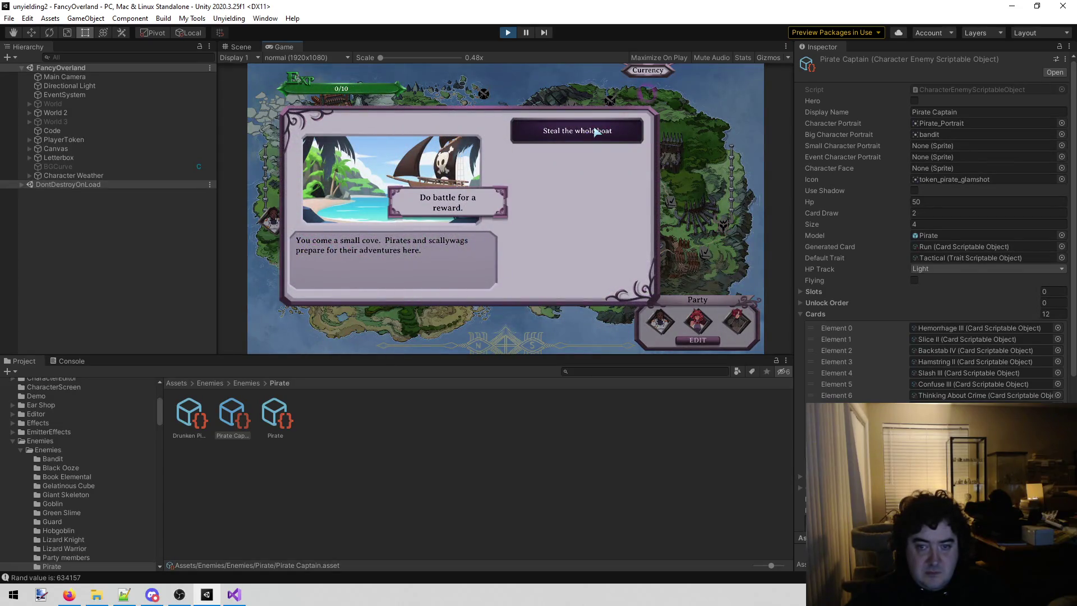
# - At Smugglers Cove, choose 'Steal the whole boat' and start the pirate fight
pyautogui.click(591, 133)
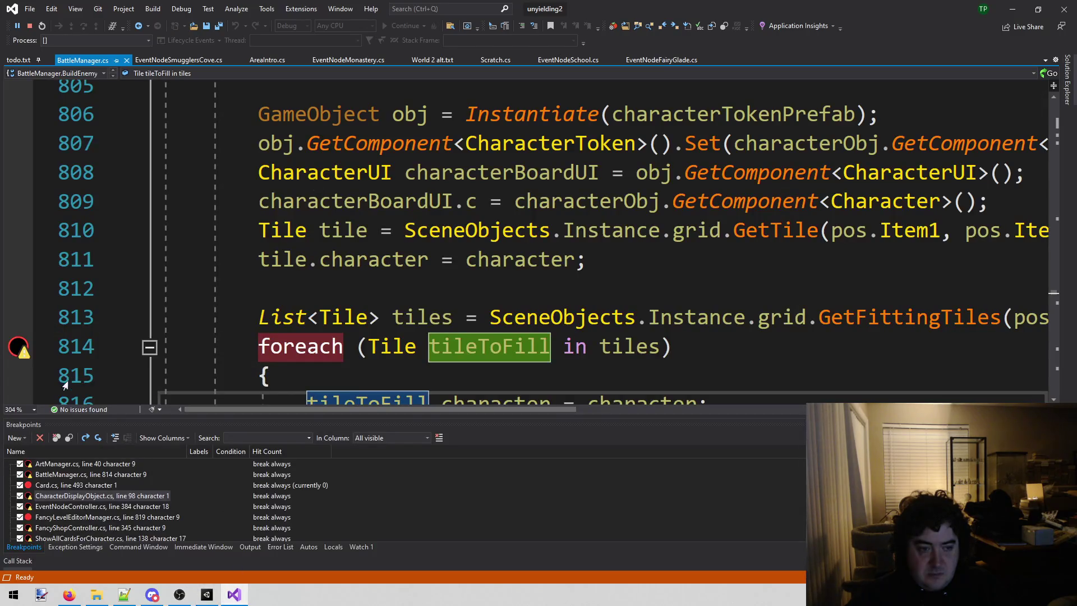
pyautogui.moveTo(28, 362)
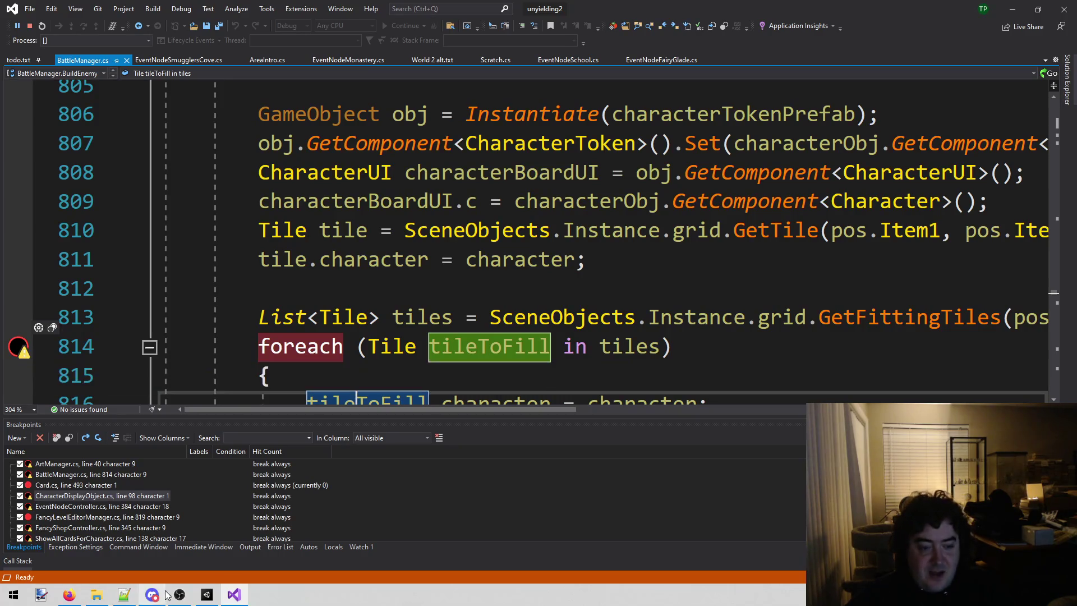
pyautogui.click(206, 595)
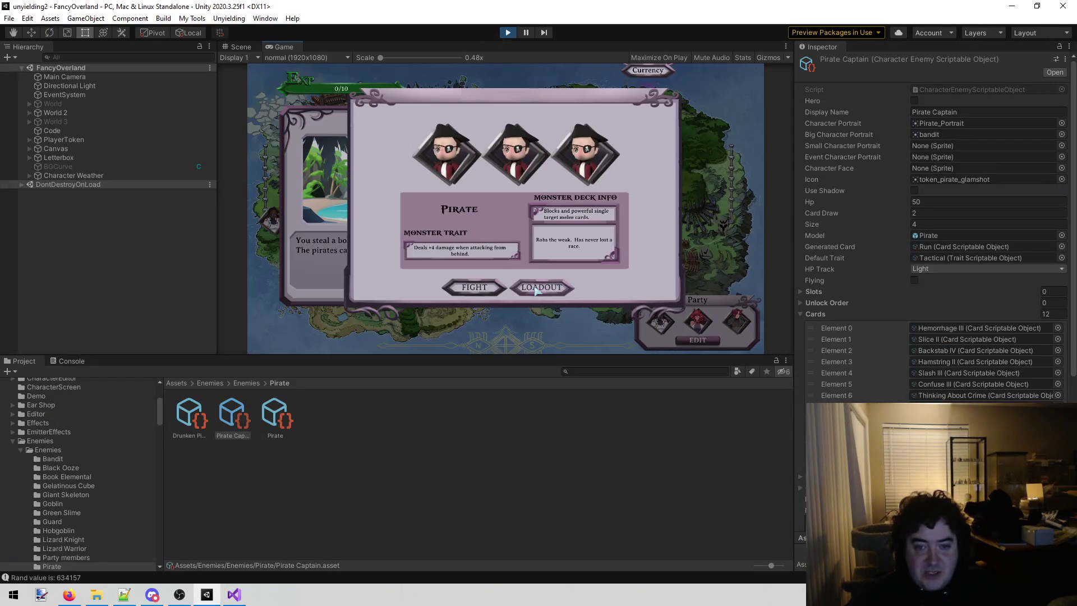
pyautogui.click(480, 292)
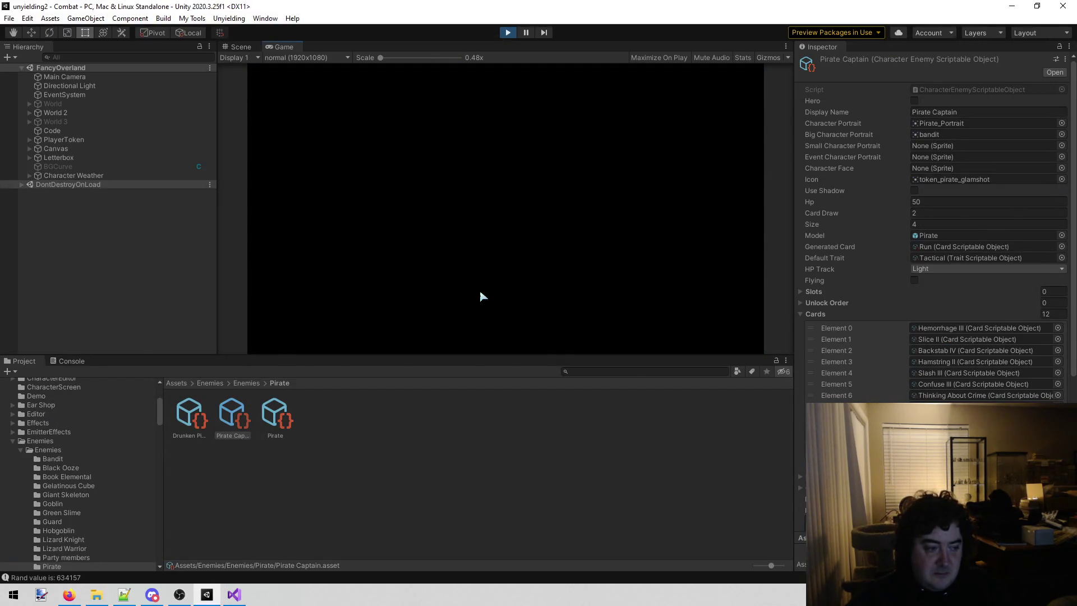
# - Inspect the 'tiles' value at the breakpoint and continue execution twice with F5
pyautogui.scroll(-1, 548, 261)
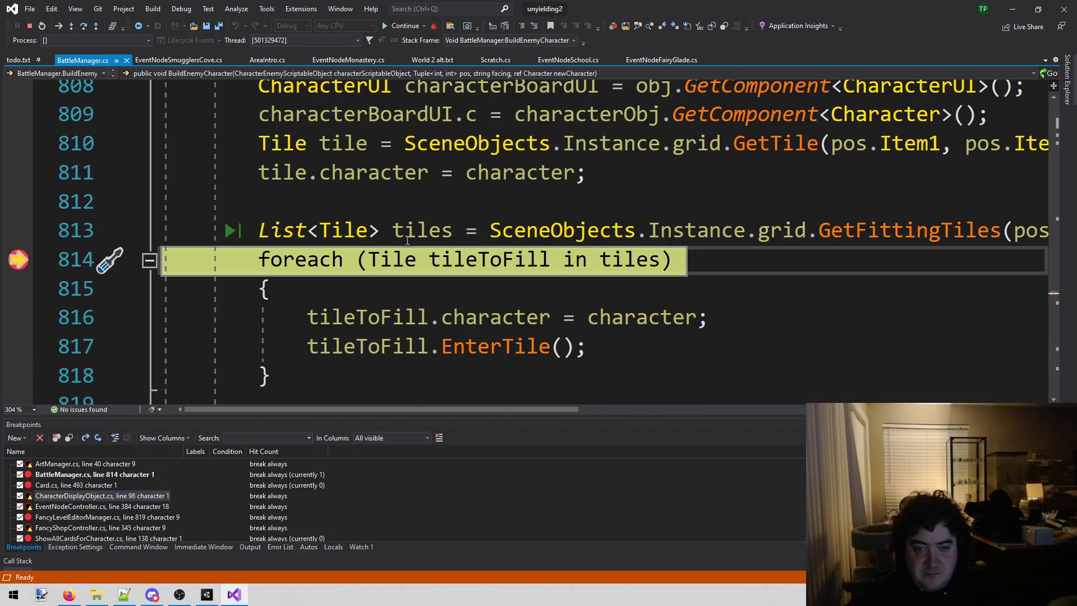
pyautogui.moveTo(421, 231)
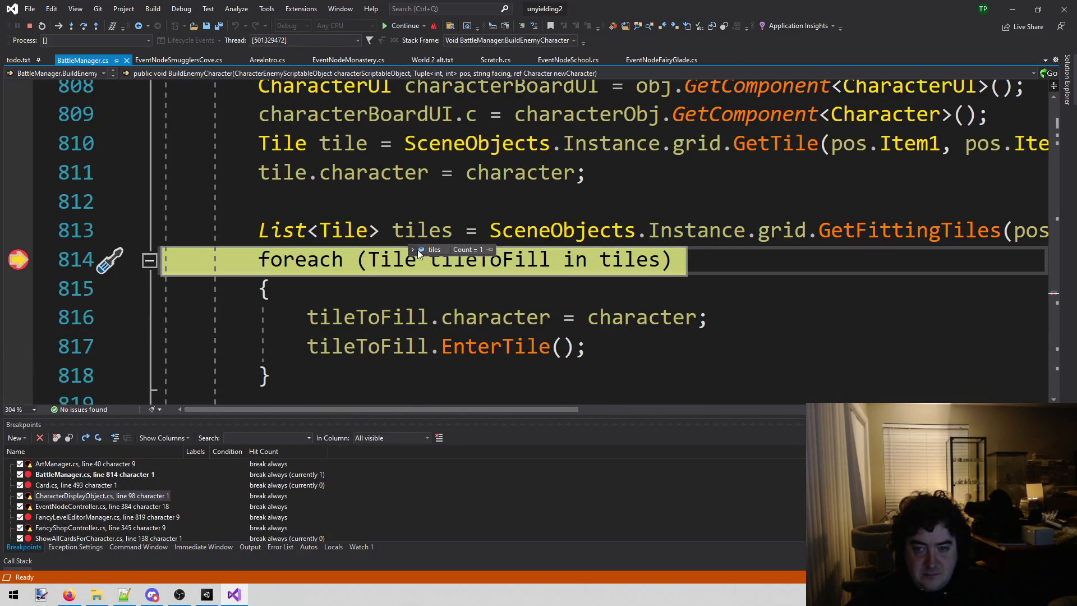
pyautogui.moveTo(412, 248)
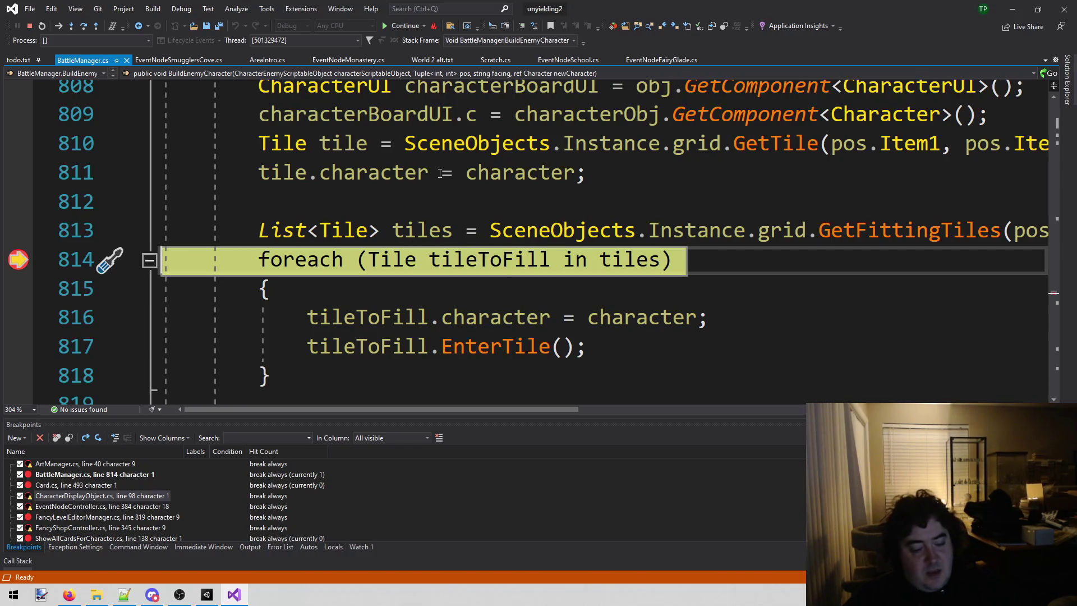
pyautogui.press('F5')
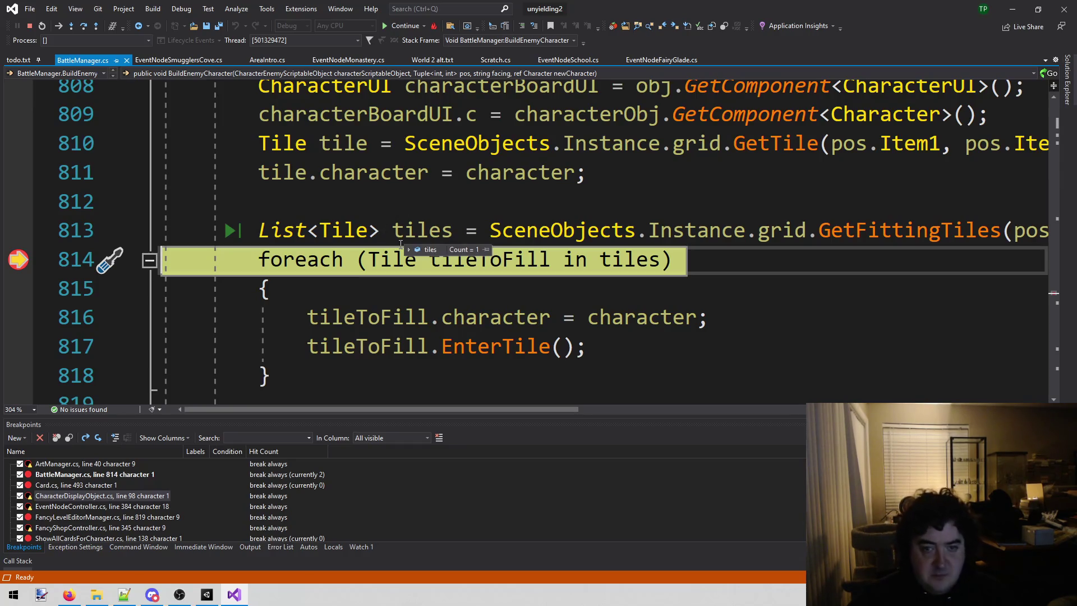
pyautogui.press('F5')
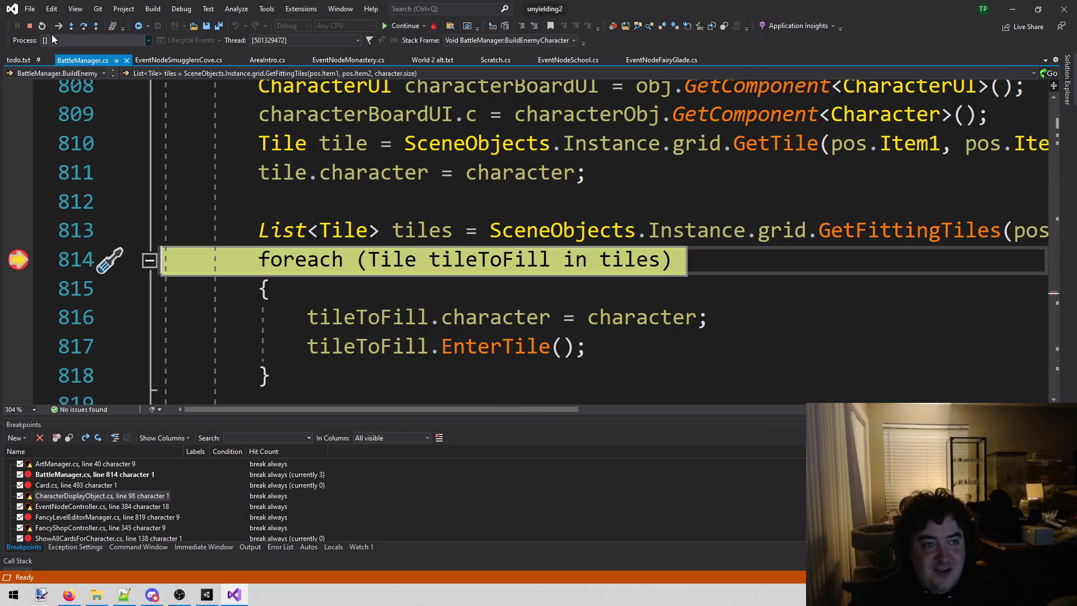
# - Stop debugging, remove the line 814 breakpoint, and return to the running Unity game
pyautogui.click(29, 25)
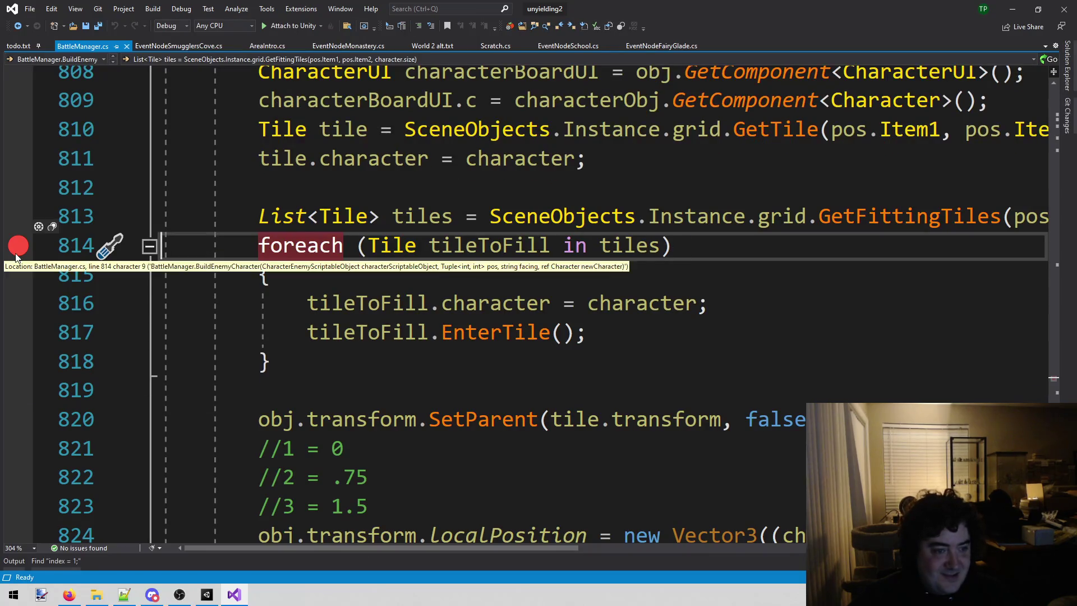
pyautogui.click(19, 245)
pyautogui.click(280, 188)
pyautogui.click(211, 600)
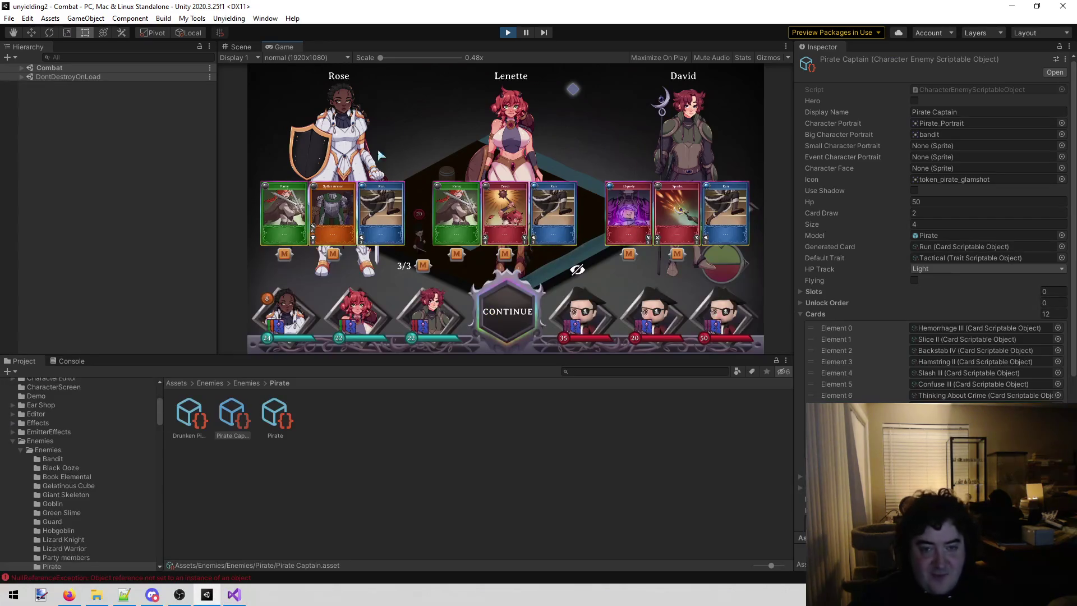
# - Stop play, set the Pirate Captain's Size to 2 and Card Draw to 4, then replay
pyautogui.click(509, 33)
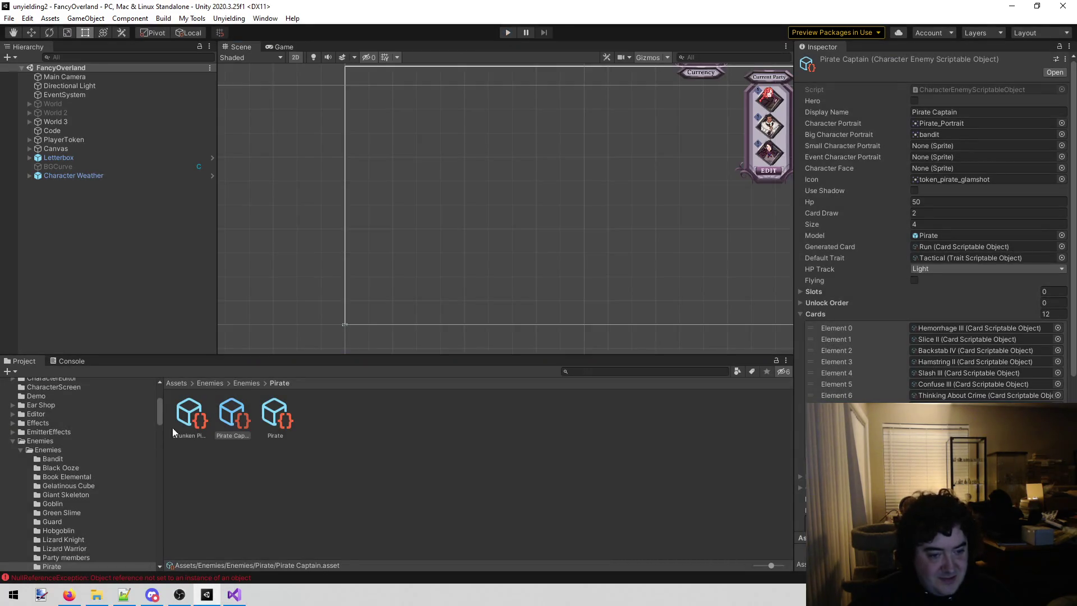
pyautogui.click(932, 224)
pyautogui.write('2')
pyautogui.click(930, 213)
pyautogui.write('4')
pyautogui.click(509, 32)
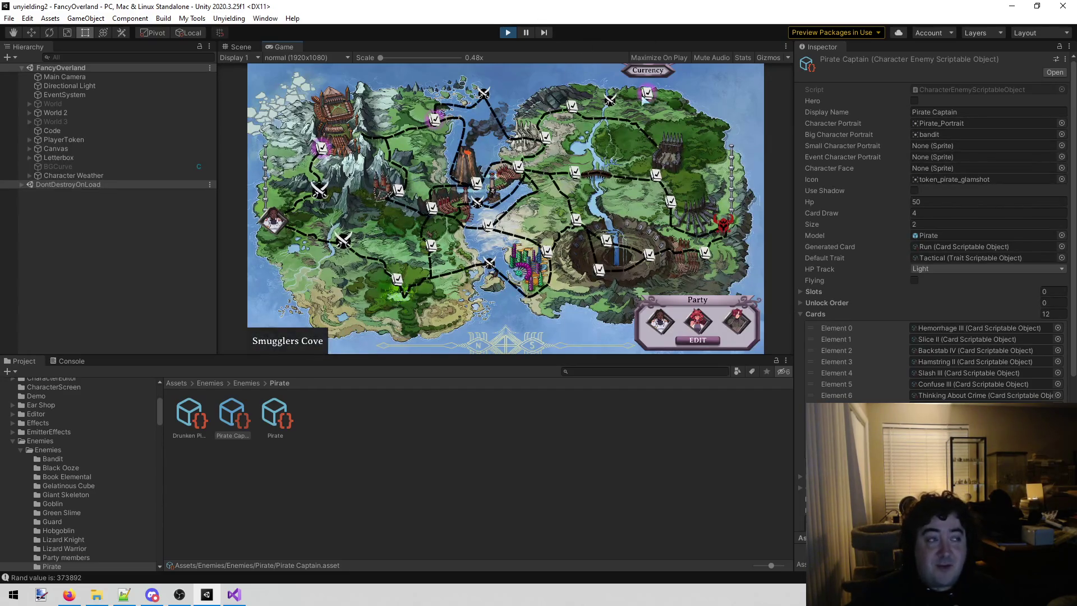
# - At Smugglers Cove, steal the whole boat, fight the Pirate Captain, and continue to the board
pyautogui.click(649, 100)
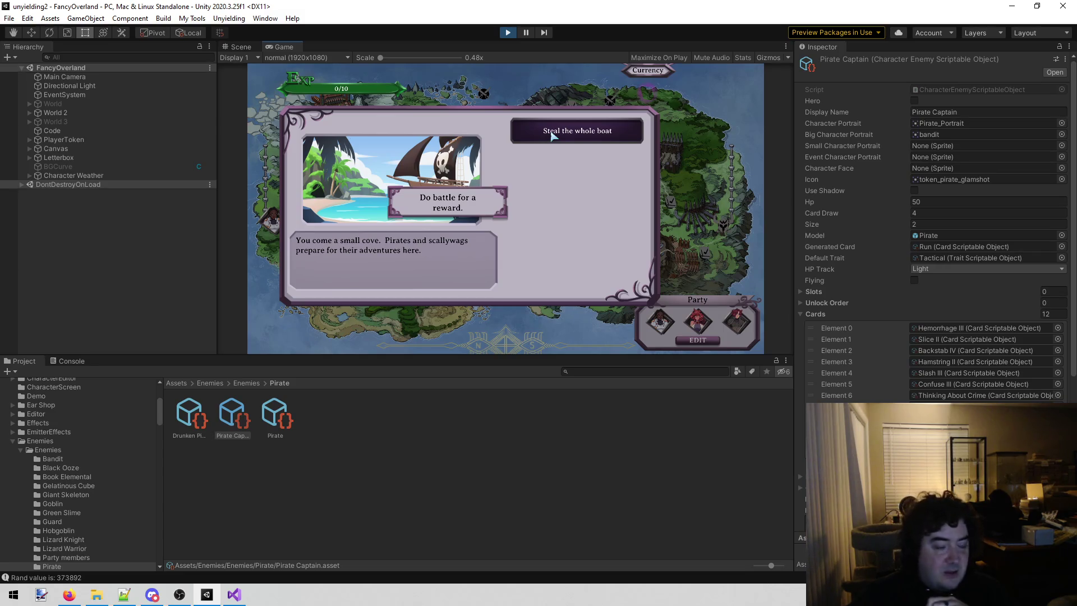
pyautogui.click(552, 135)
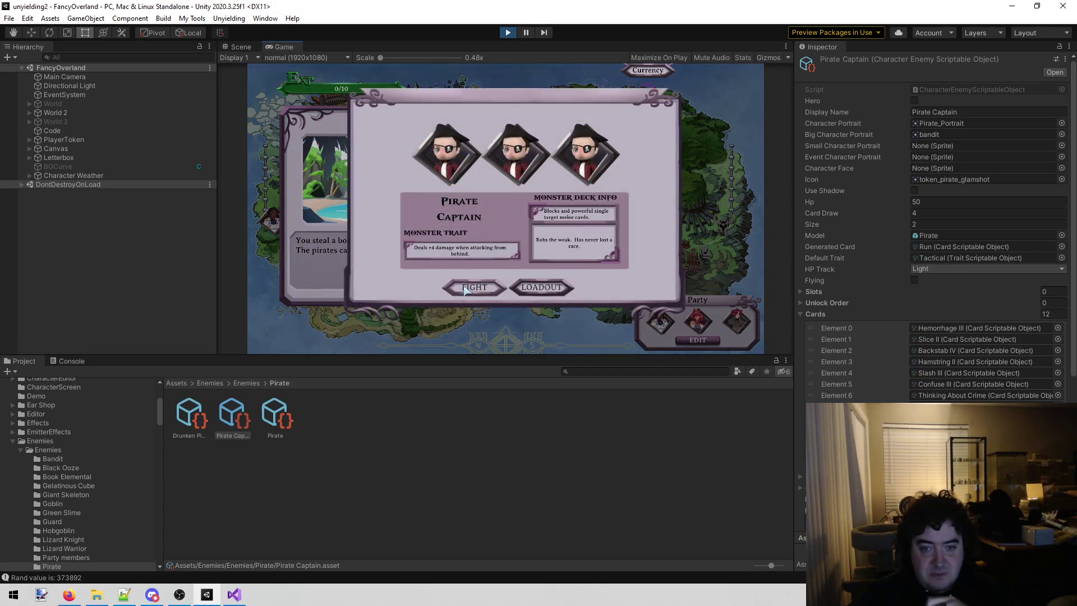
pyautogui.click(464, 290)
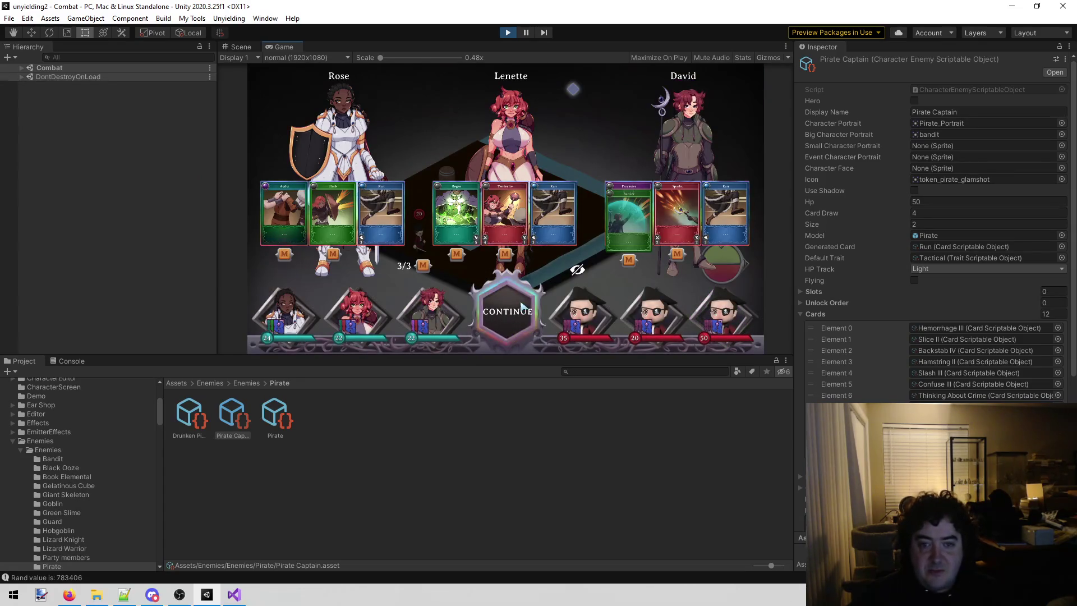
pyautogui.click(522, 296)
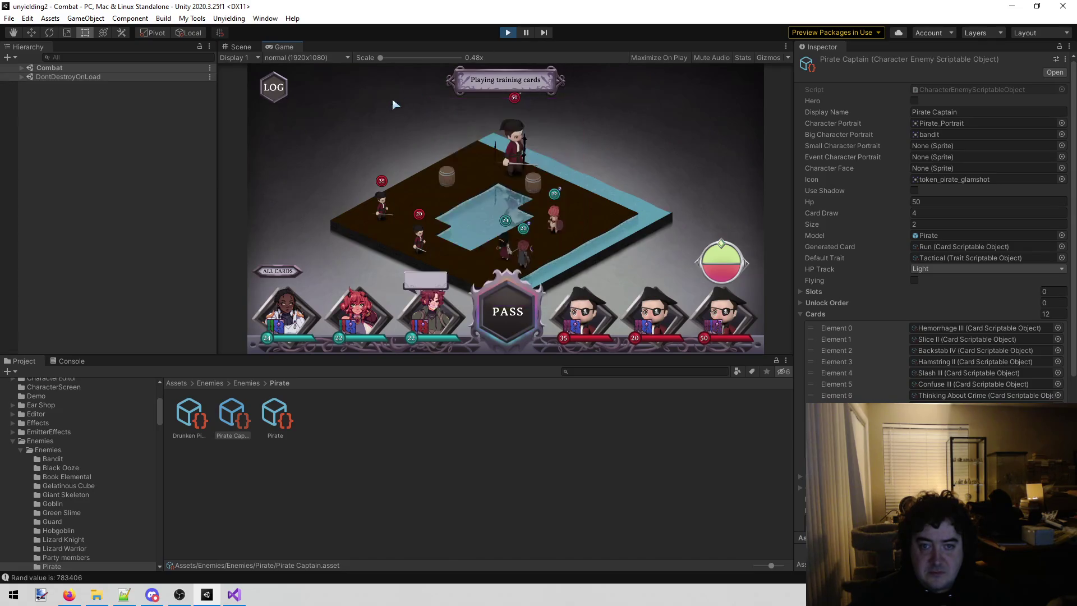
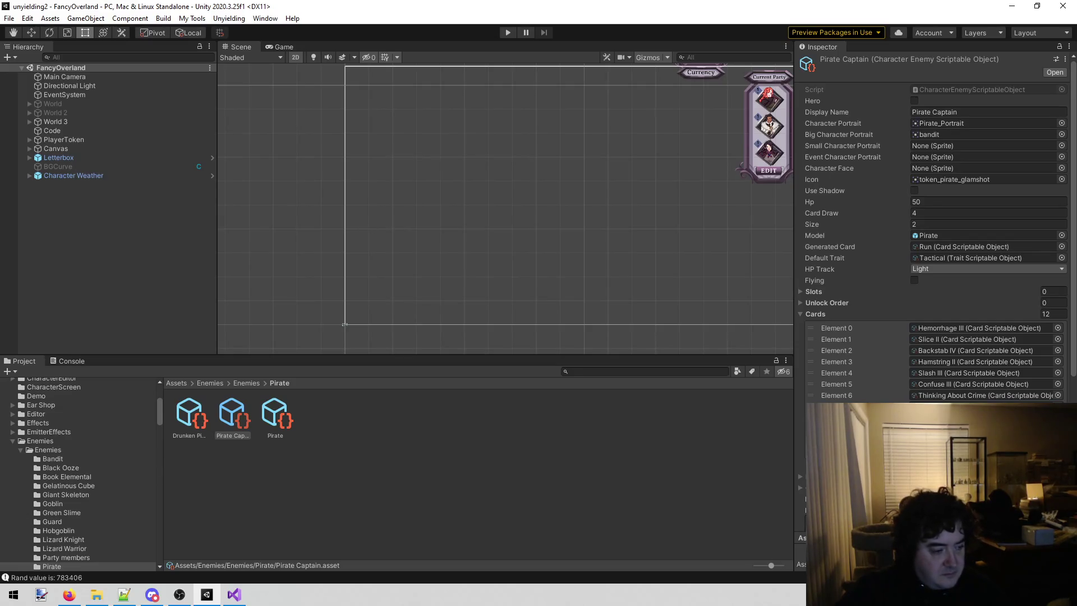
# - Deselect the Pirate Captain asset in Unity, then bring up todo.txt in Visual Studio
pyautogui.click(69, 594)
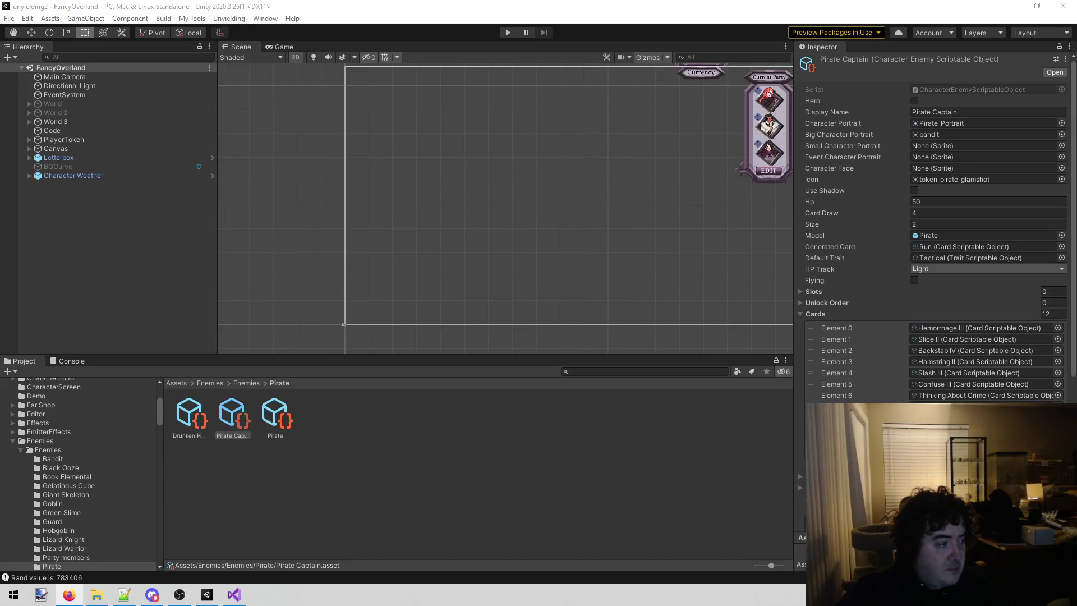
pyautogui.click(289, 493)
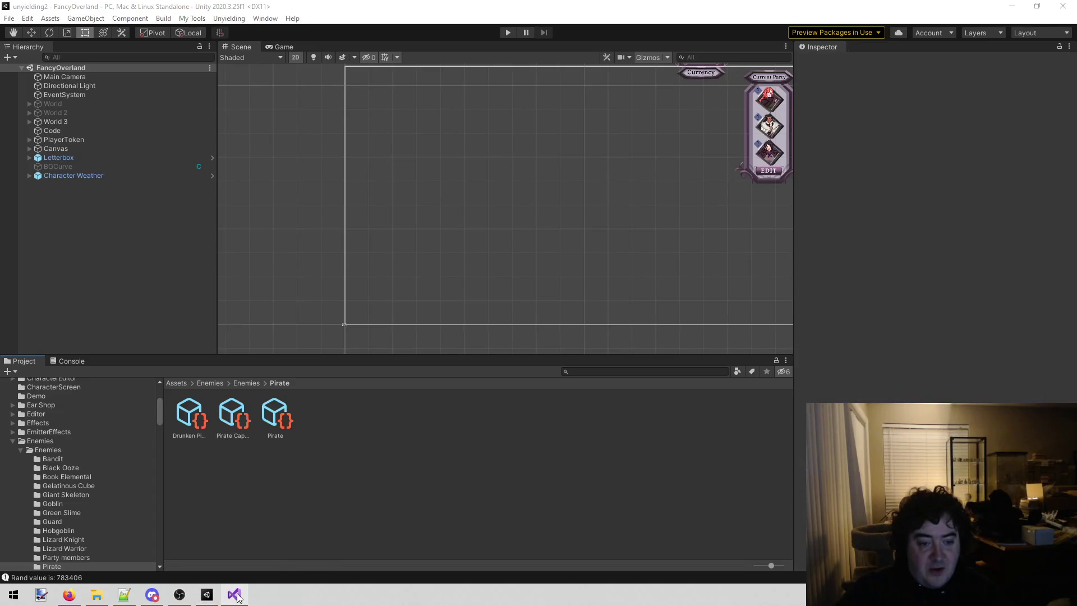
pyautogui.click(234, 595)
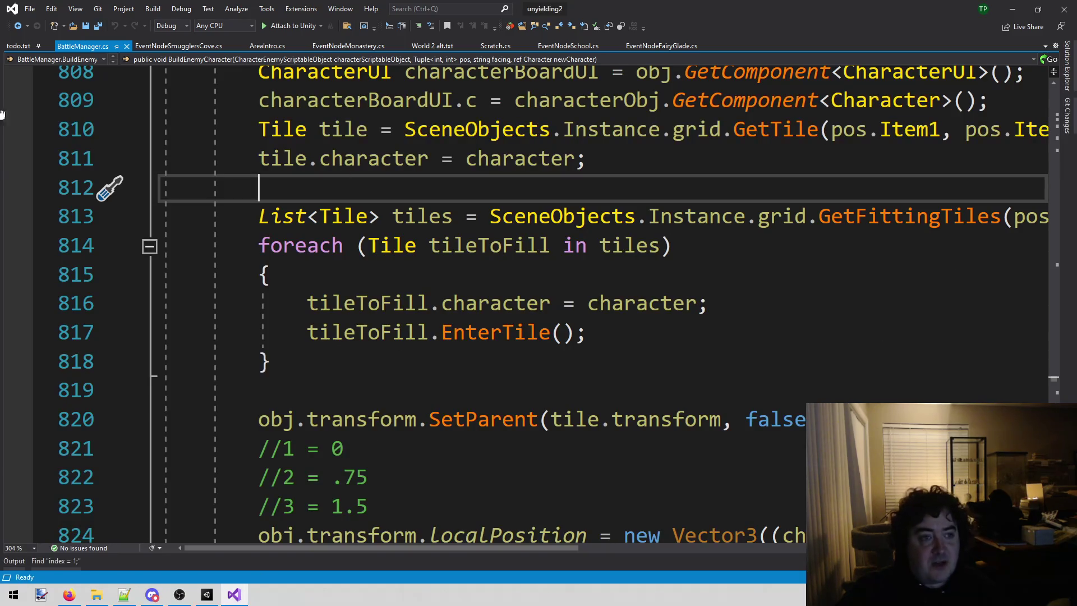
pyautogui.click(26, 47)
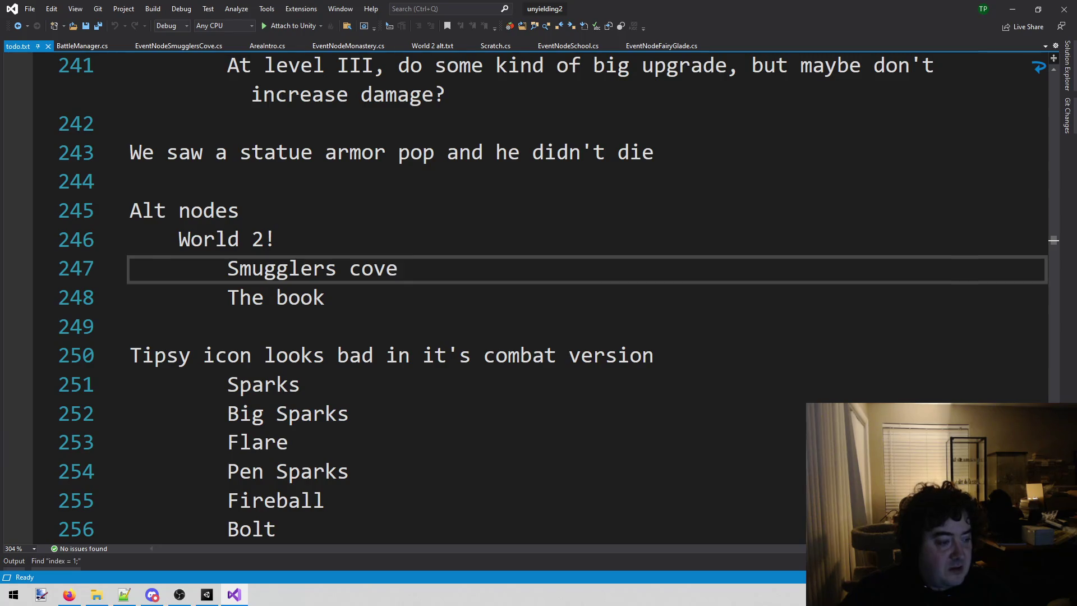
# - Use Alt+Tab to view the todo.txt notes on Alt nodes, World 2 and Smugglers cove
pyautogui.hotkey('alt', 'Tab')
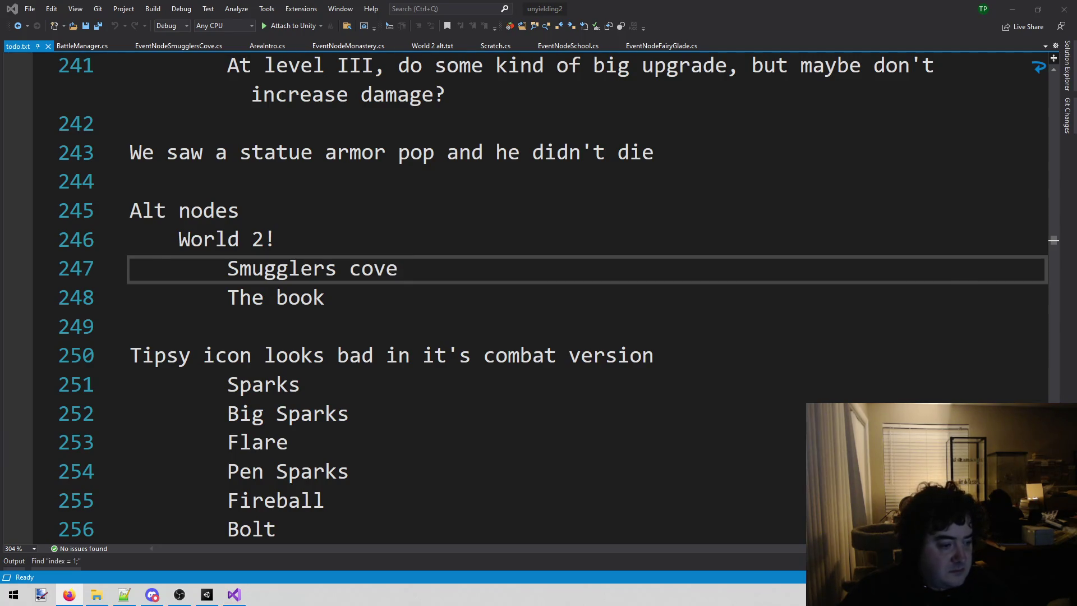